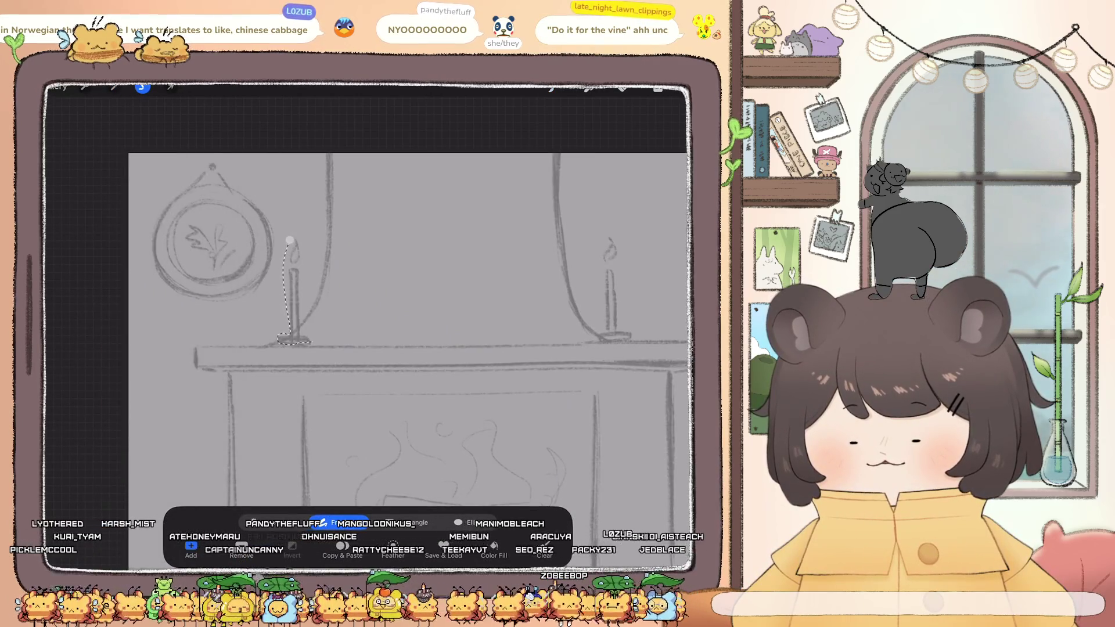
Nudge the selected left candle slightly left on the mantel
left_click(171, 87)
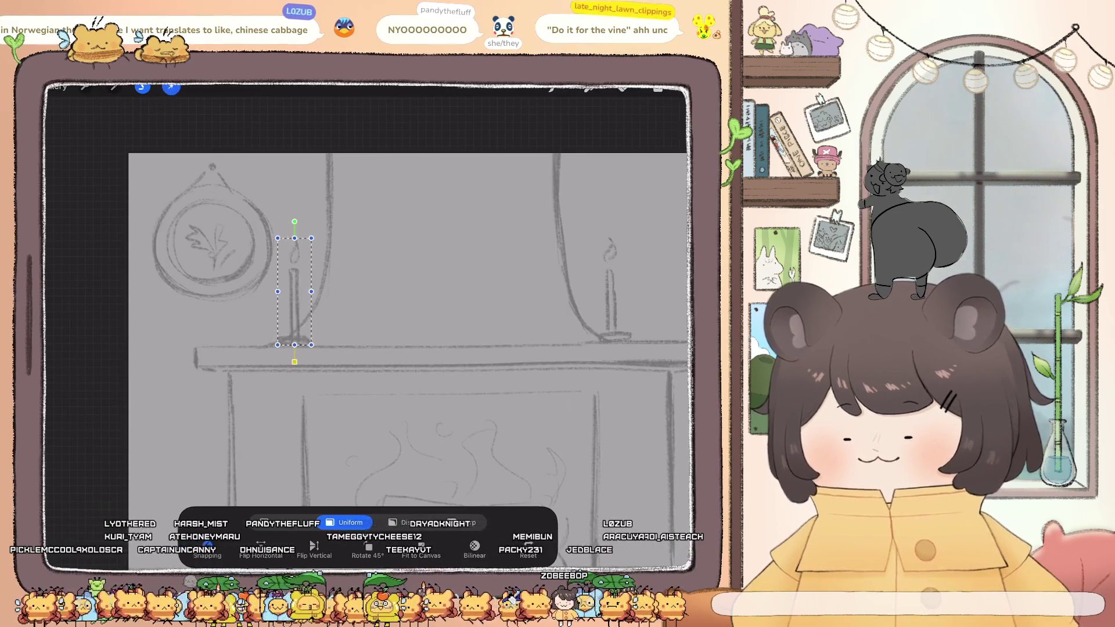
left_click_drag(294, 291, 294, 291)
scroll(366, 320, "right", 5)
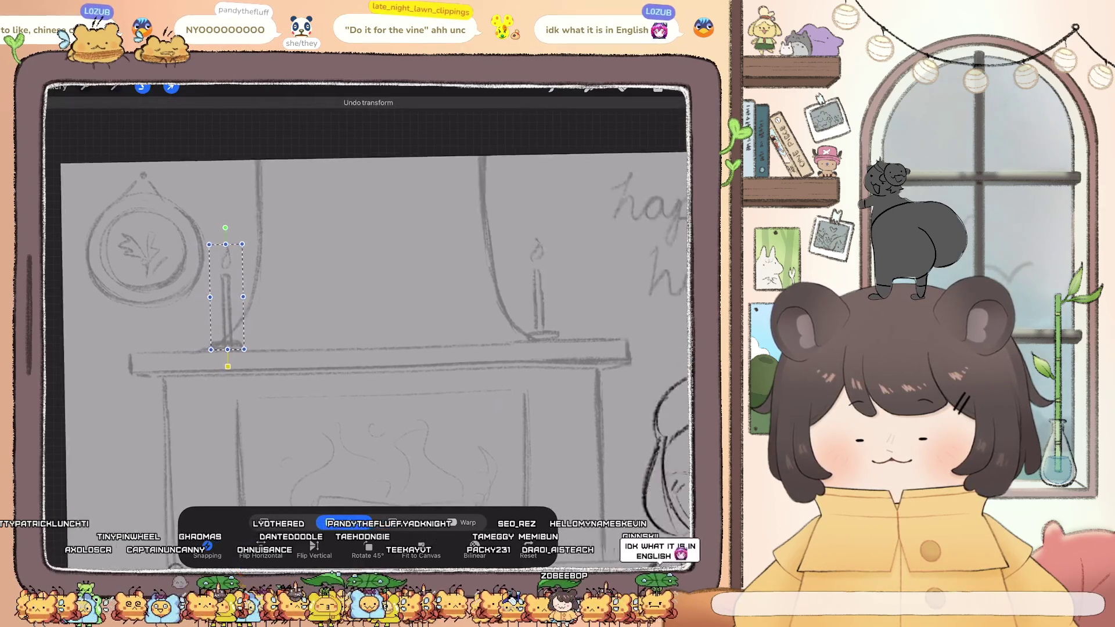
left_click(171, 87)
Lasso the right-hand candle and shift it left along the mantel
left_click(143, 88)
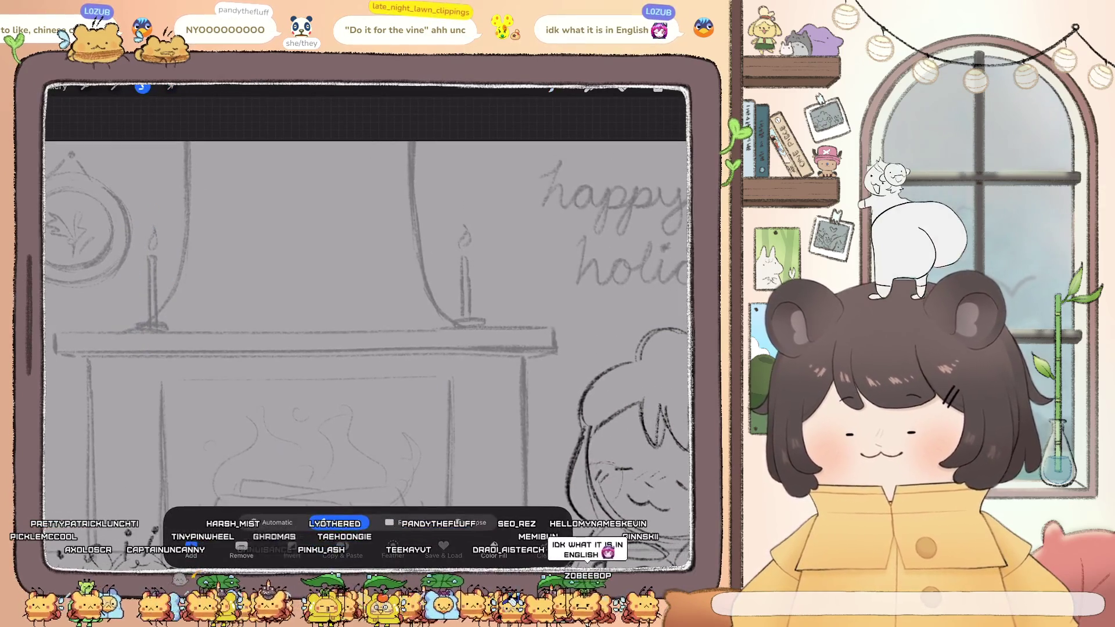
mouse_move(455, 191)
left_mouse_down()
mouse_move(459, 318)
mouse_move(456, 193)
mouse_move(474, 205)
left_mouse_up()
left_click(170, 87)
left_click_drag(471, 276, 455, 275)
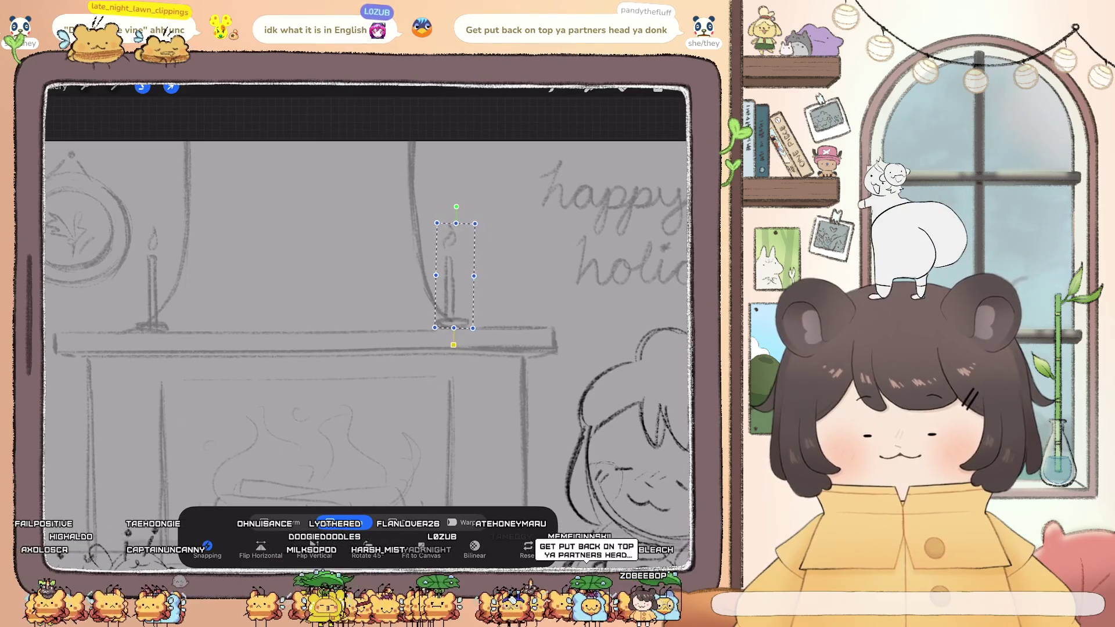
left_click(551, 87)
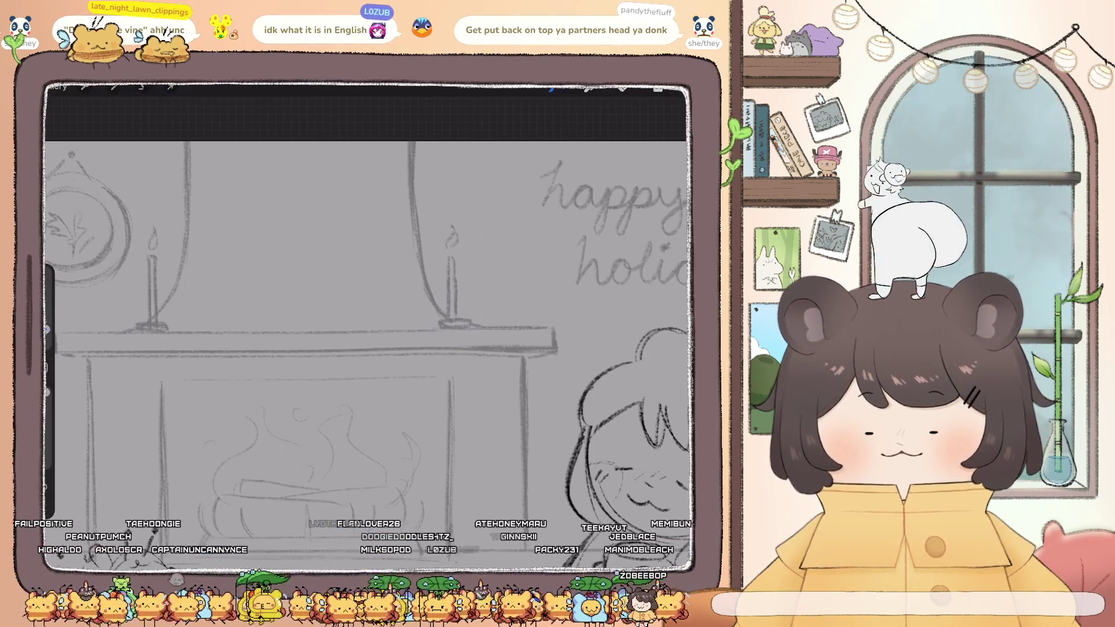
scroll(365, 325, "down", 5)
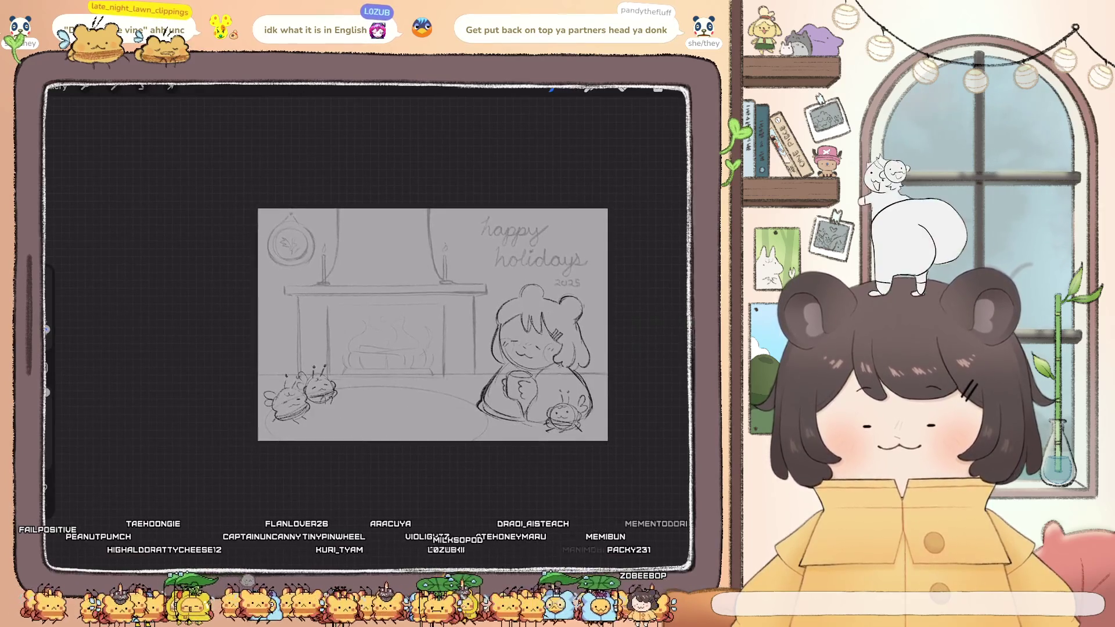
scroll(405, 314, "up", 2)
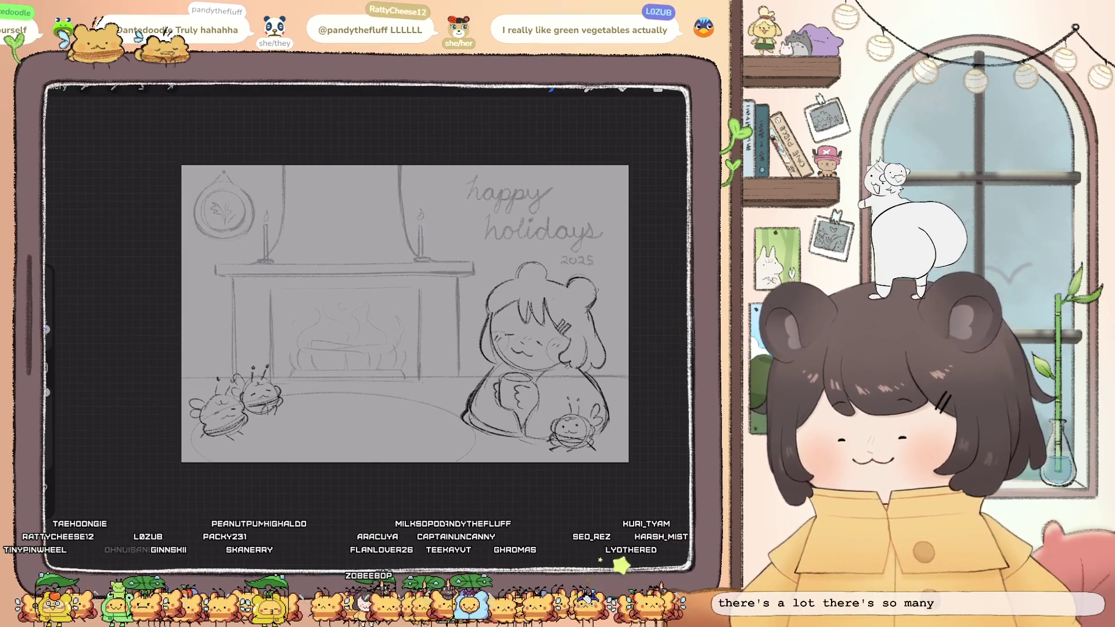
Sketch a cloud outline around the greeting, then undo that stroke
scroll(383, 307, "up", 2)
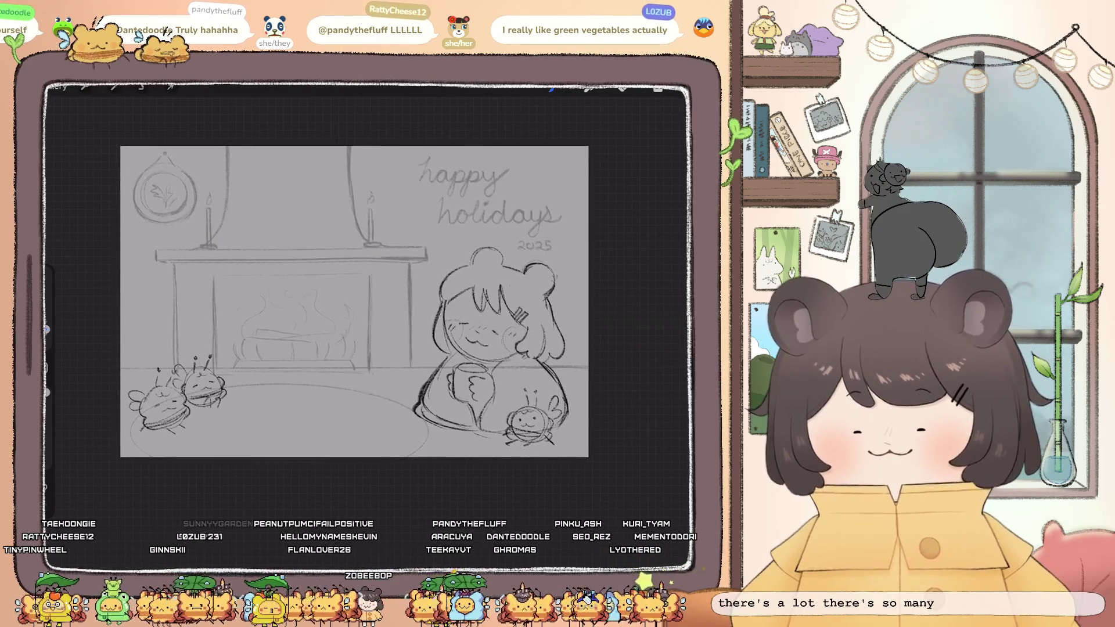
scroll(314, 319, "up", 3)
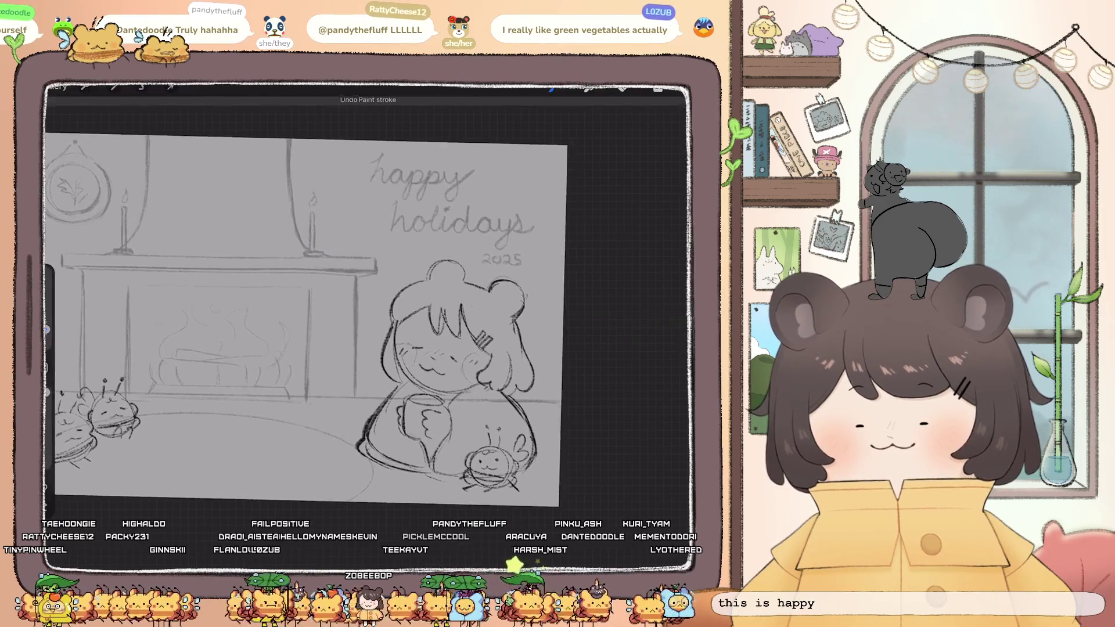
left_click_drag(354, 150, 386, 246)
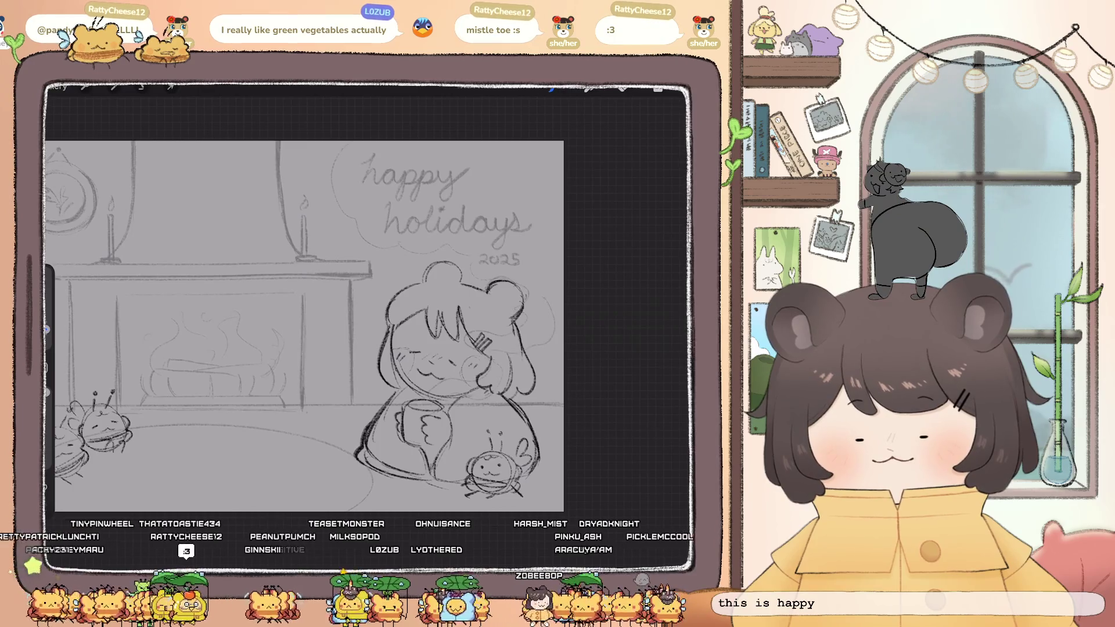
scroll(377, 306, "down", 3)
key("ctrl+z")
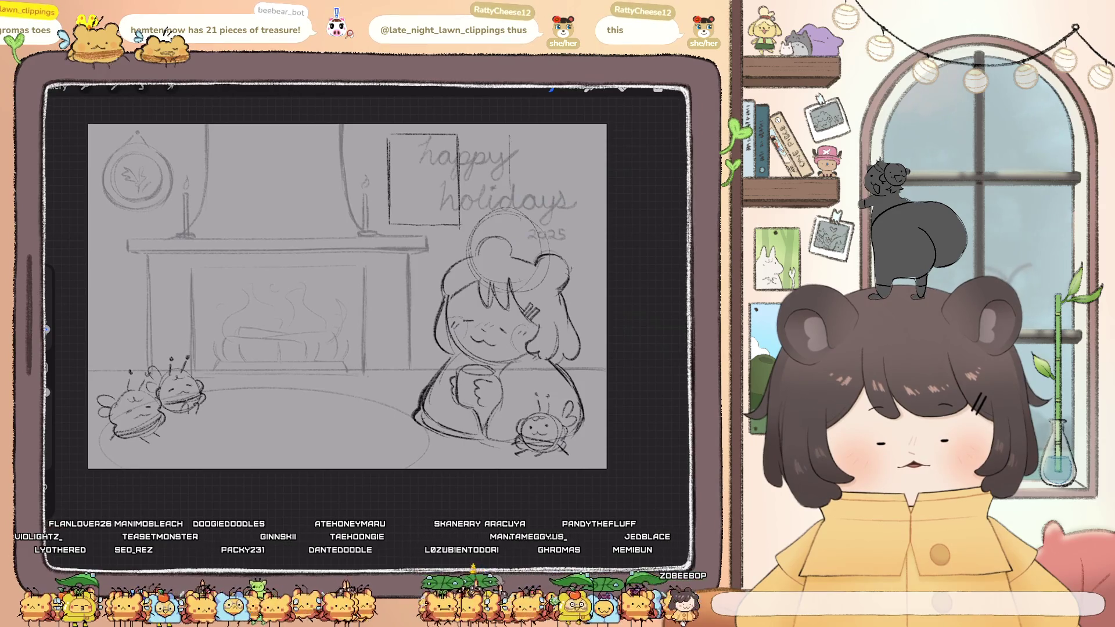
Sketch a small rectangular frame right of 'holidays' and redraw its right edge
left_click_drag(578, 195, 606, 190)
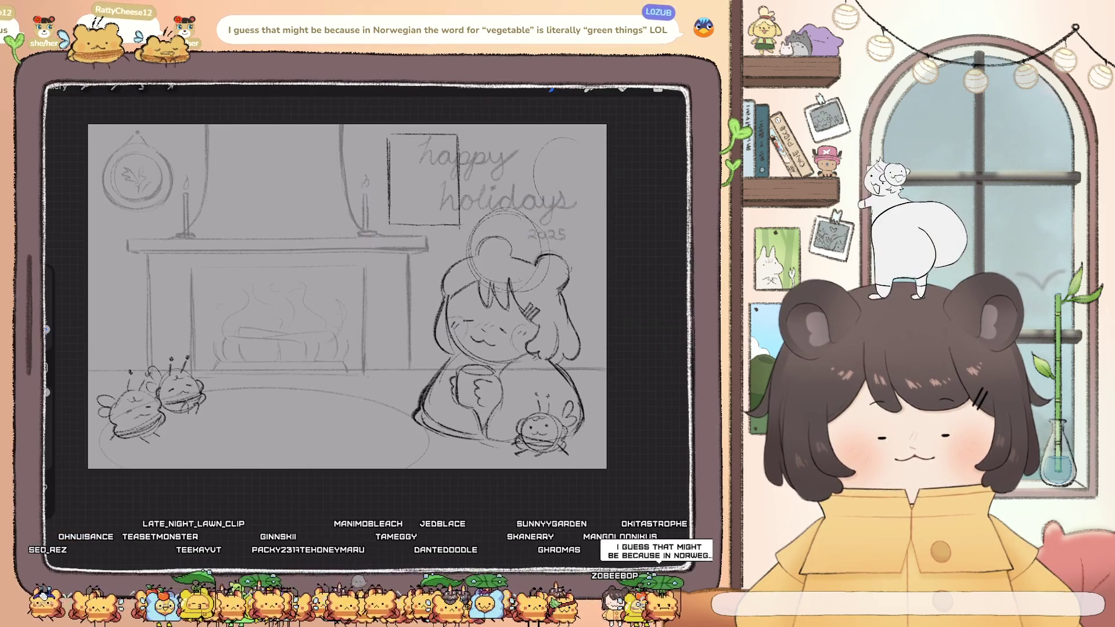
left_click_drag(539, 146, 576, 174)
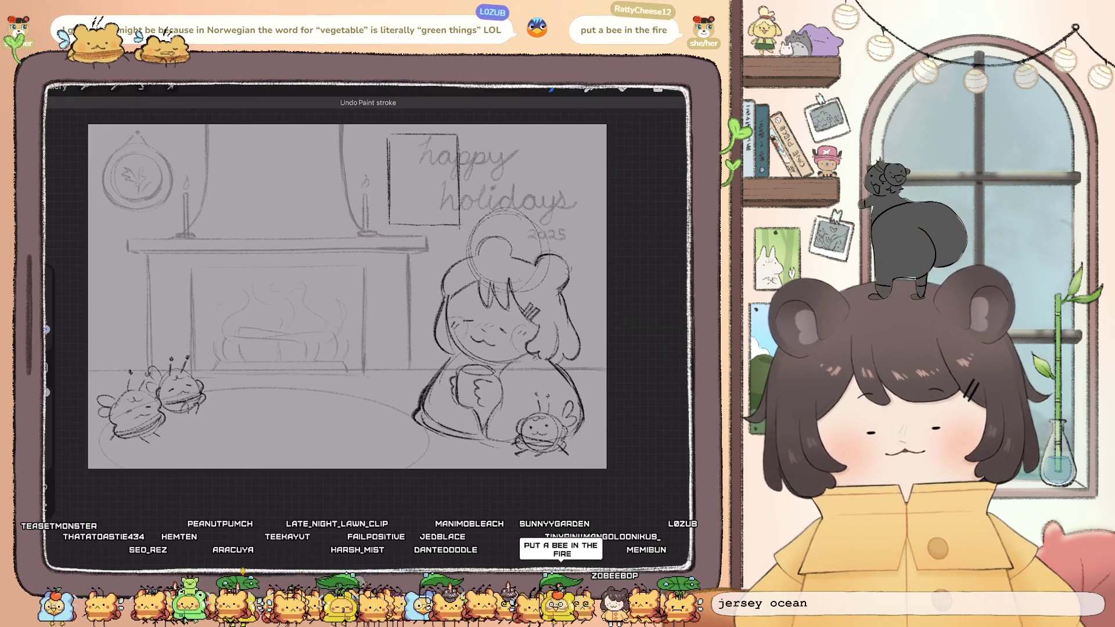
left_click_drag(552, 159, 587, 215)
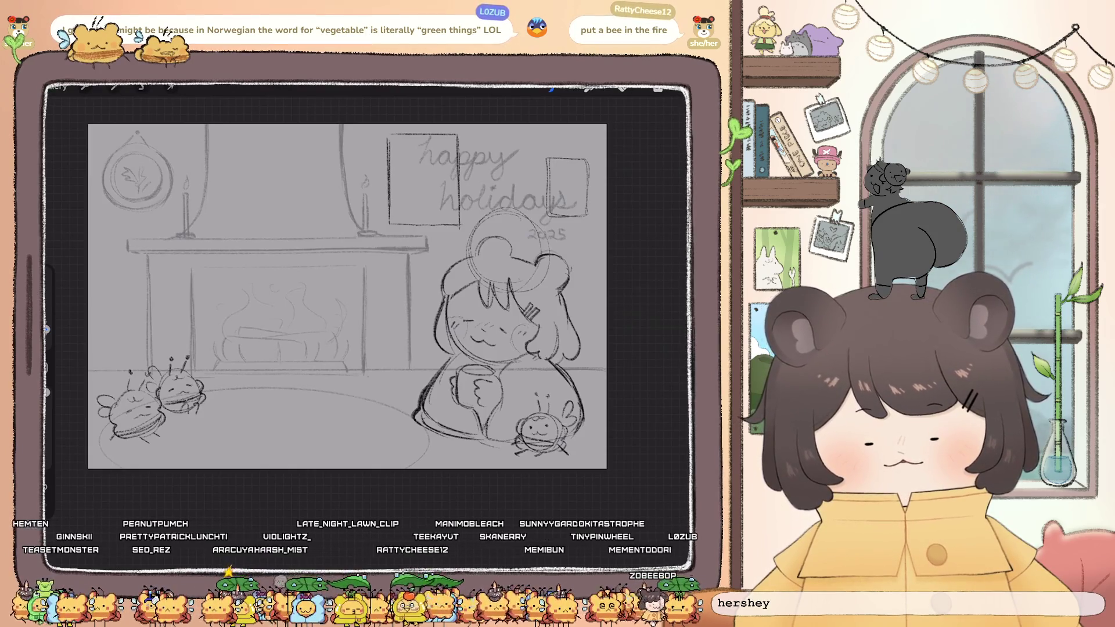
left_click_drag(583, 154, 583, 207)
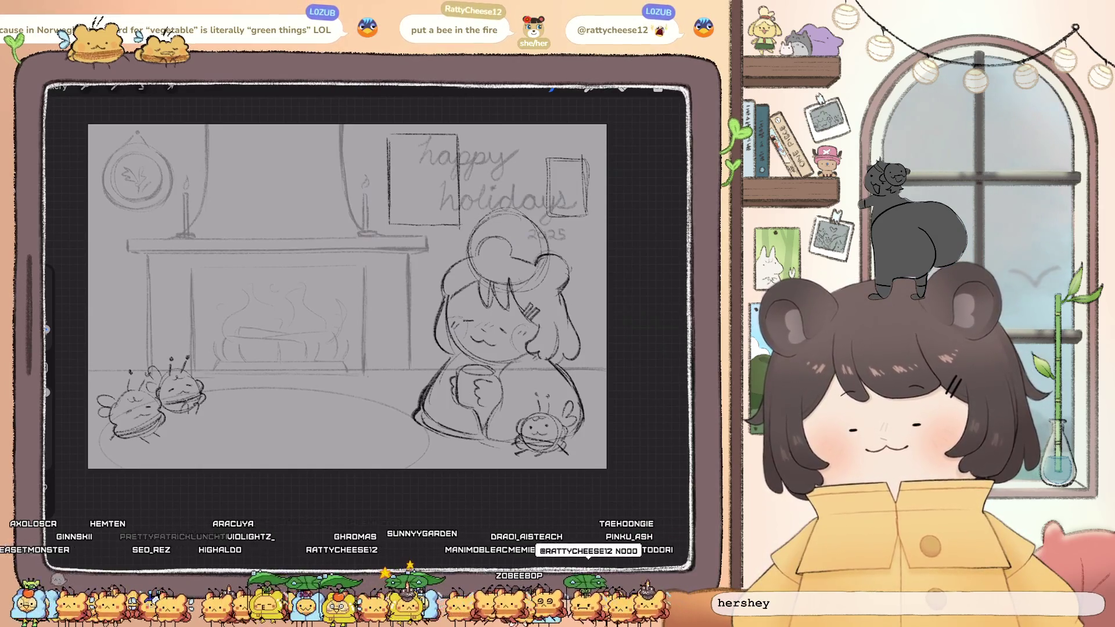
Lasso the round shape above the girl's head, then move and slightly enlarge it
left_click(141, 87)
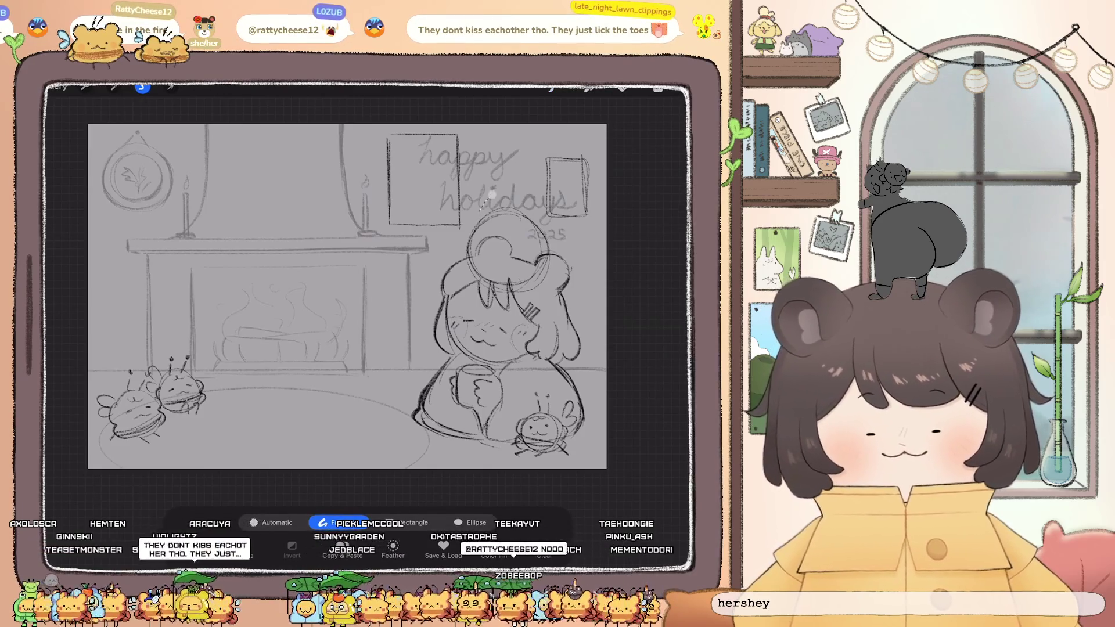
left_click_drag(546, 287, 490, 198)
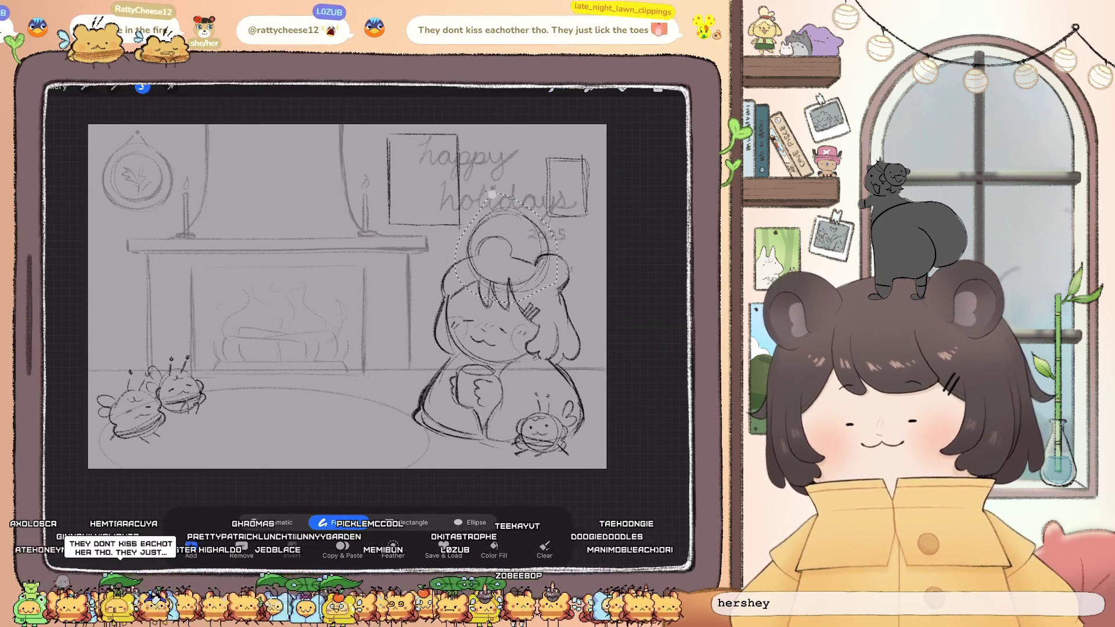
left_click(171, 87)
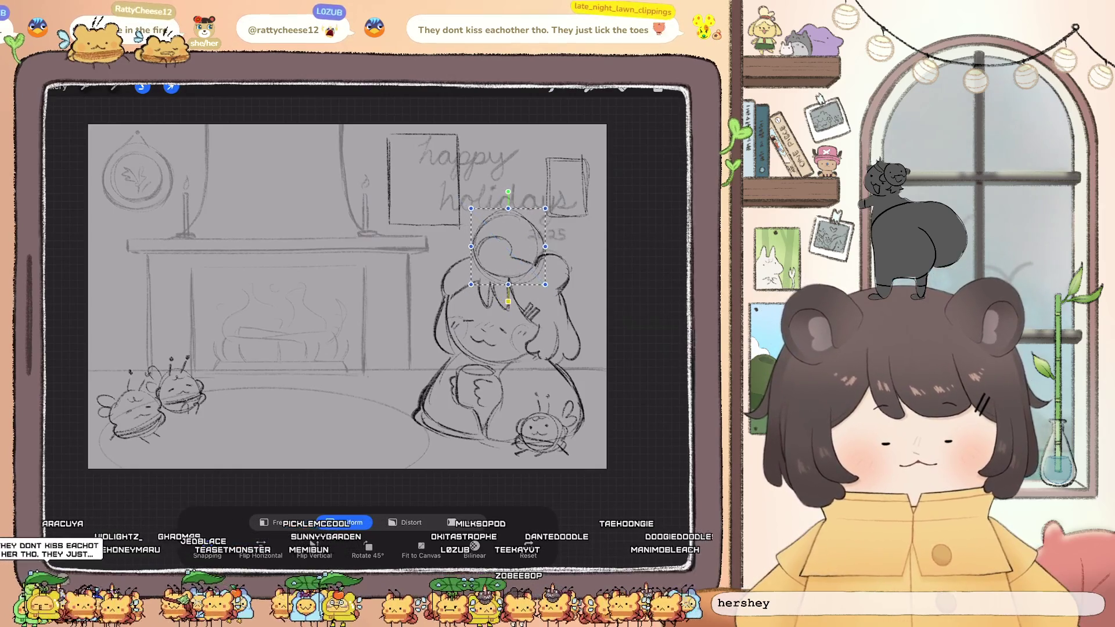
left_click_drag(539, 282, 540, 286)
left_click(114, 87)
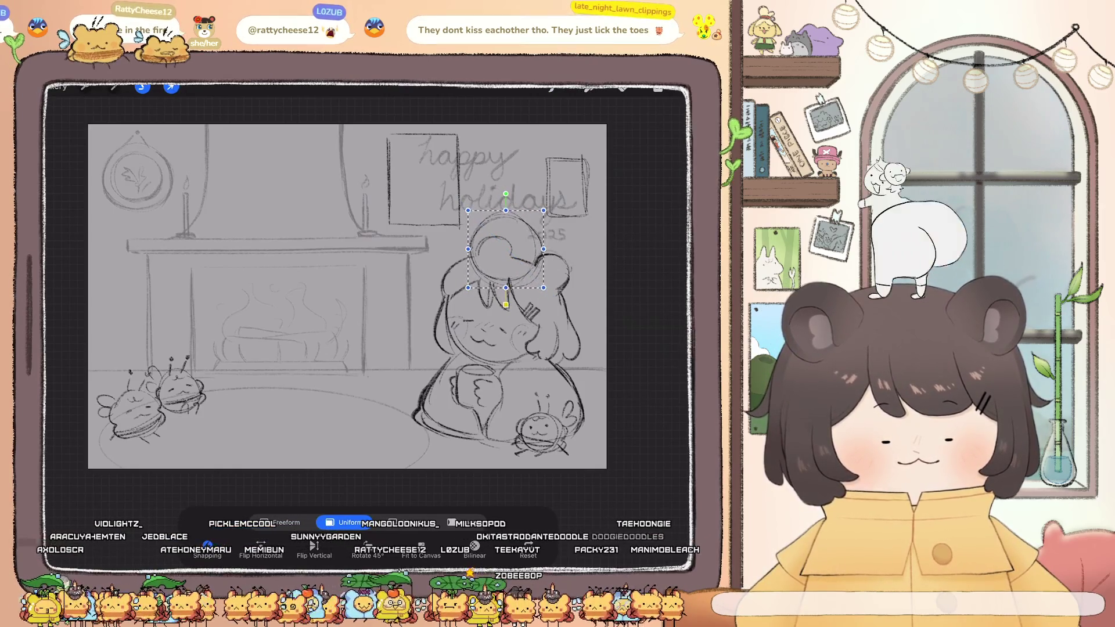
Lower the sketch layer's opacity to about 33%
left_click(658, 87)
left_click(592, 182)
left_click_drag(487, 113, 280, 112)
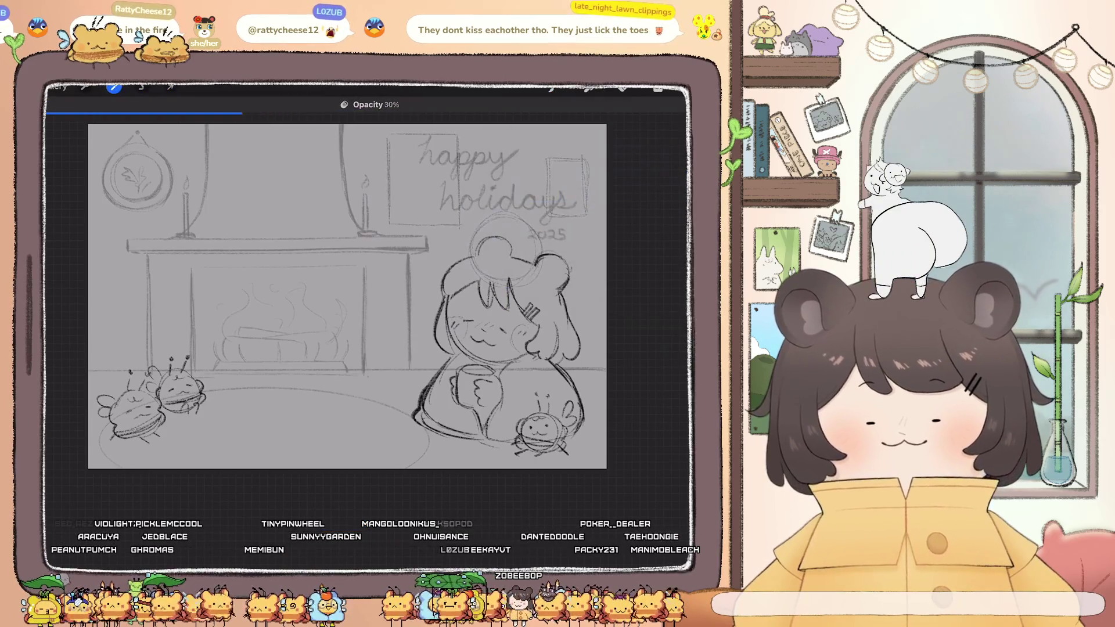
left_click_drag(192, 113, 222, 113)
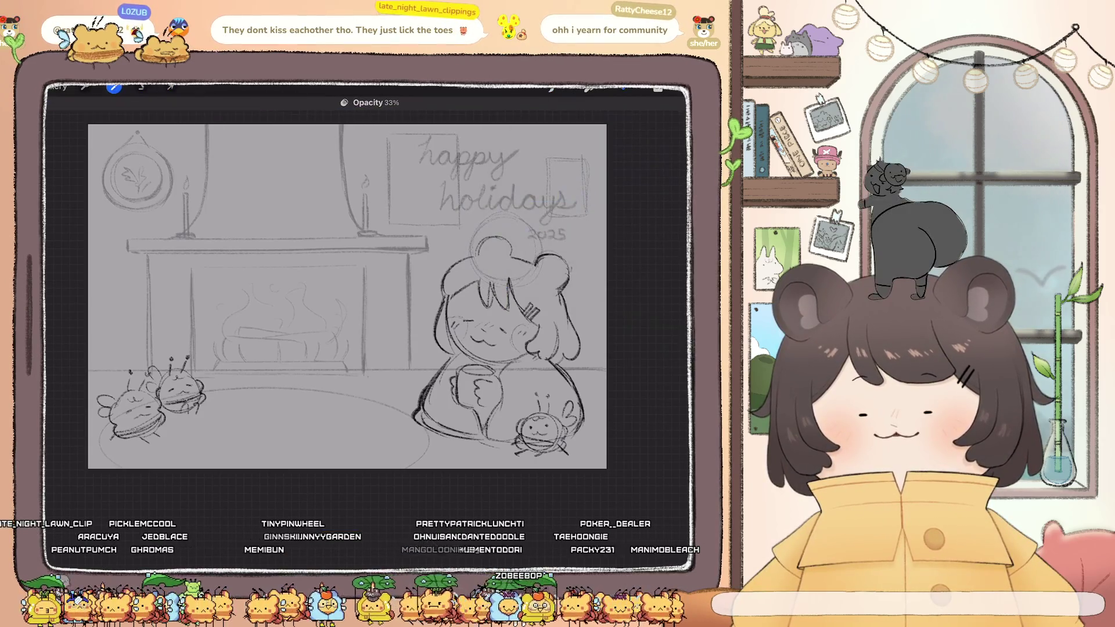
left_click(622, 87)
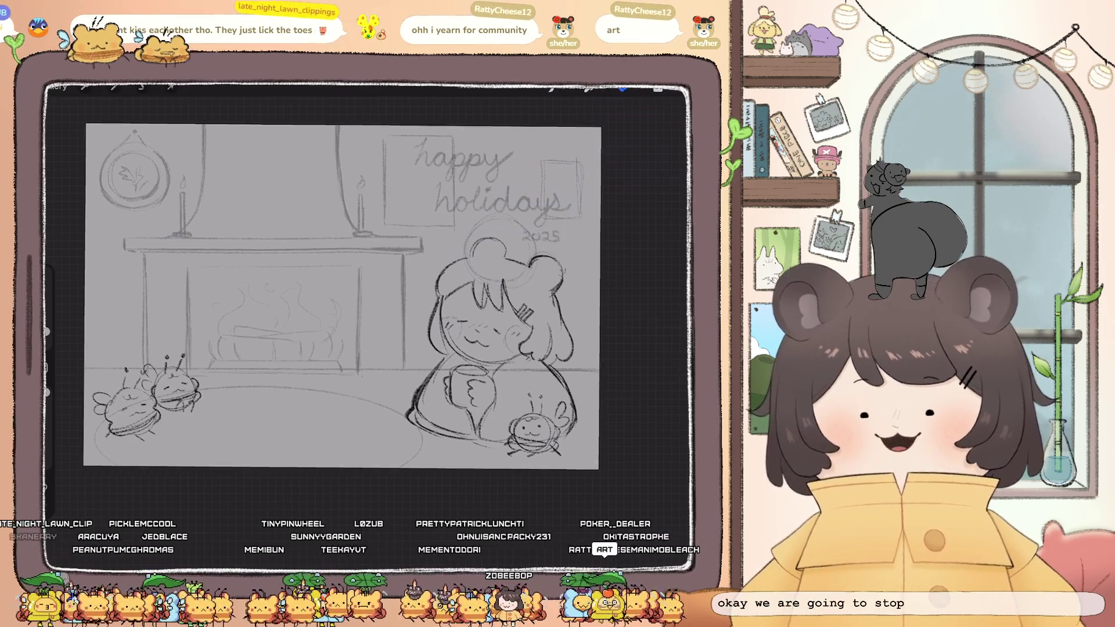
key("ctrl+z")
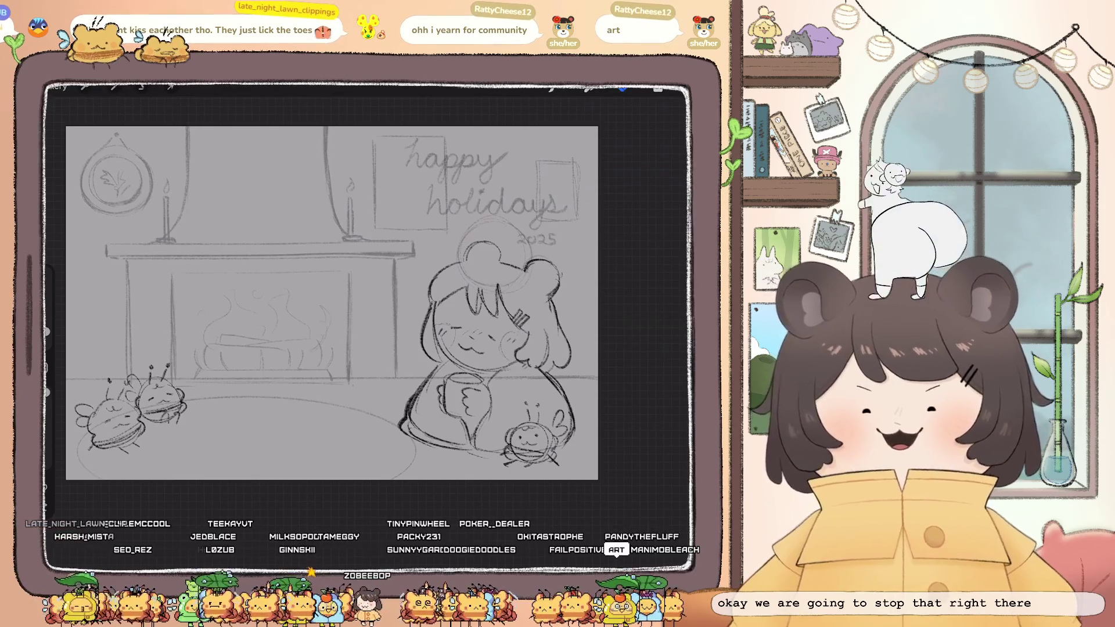
Add a new layer for the steam and set the colour to white
left_click(551, 87)
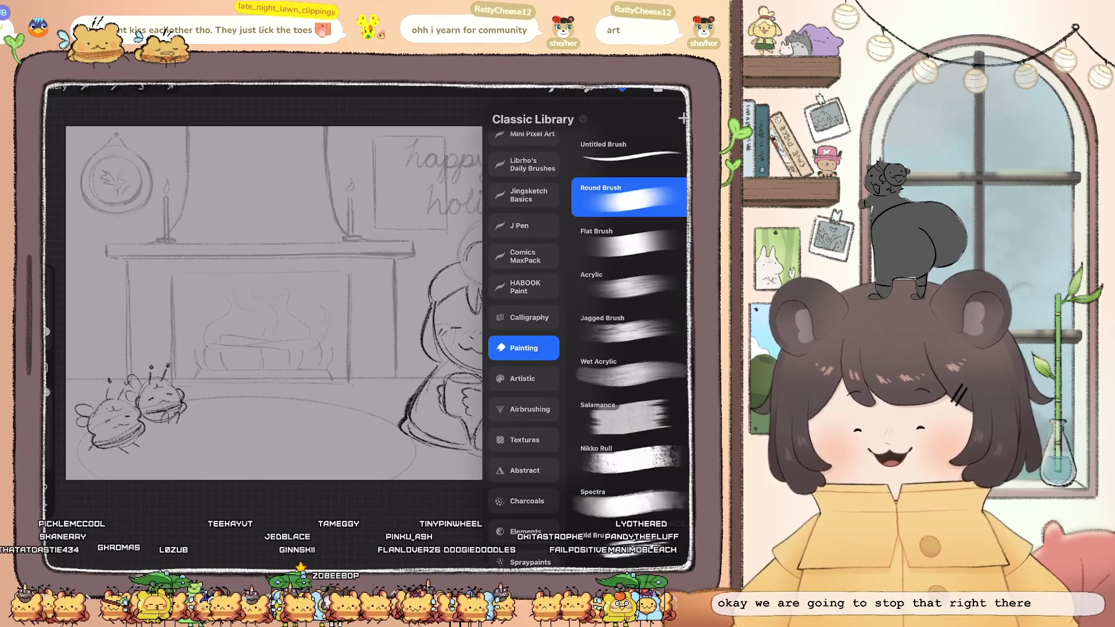
left_click(629, 197)
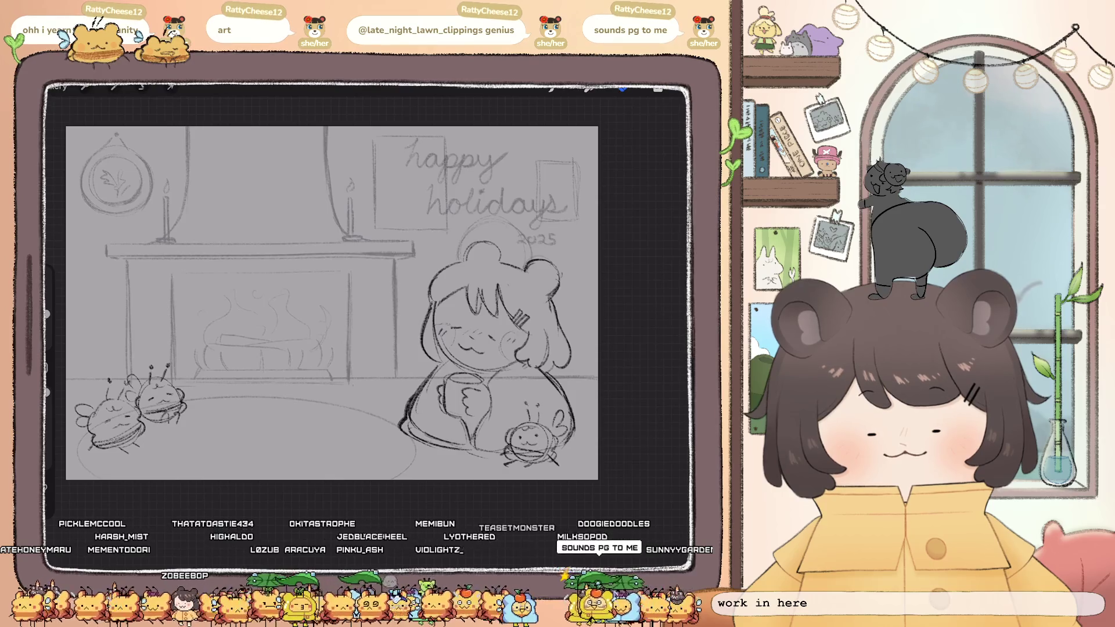
left_click(658, 88)
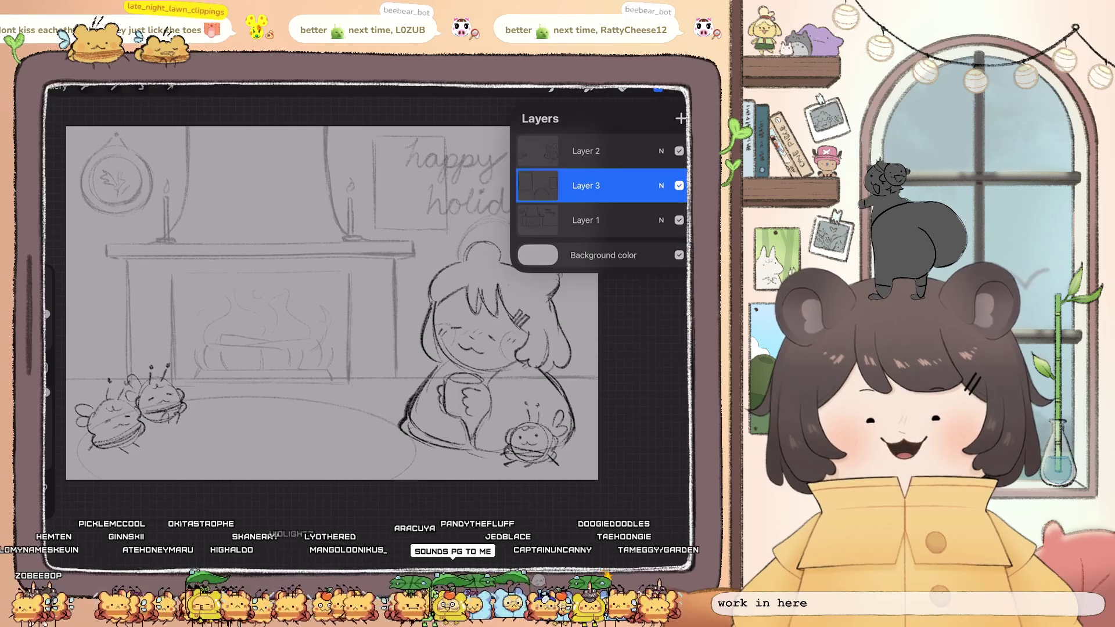
left_click(680, 118)
left_click(658, 88)
left_click(679, 89)
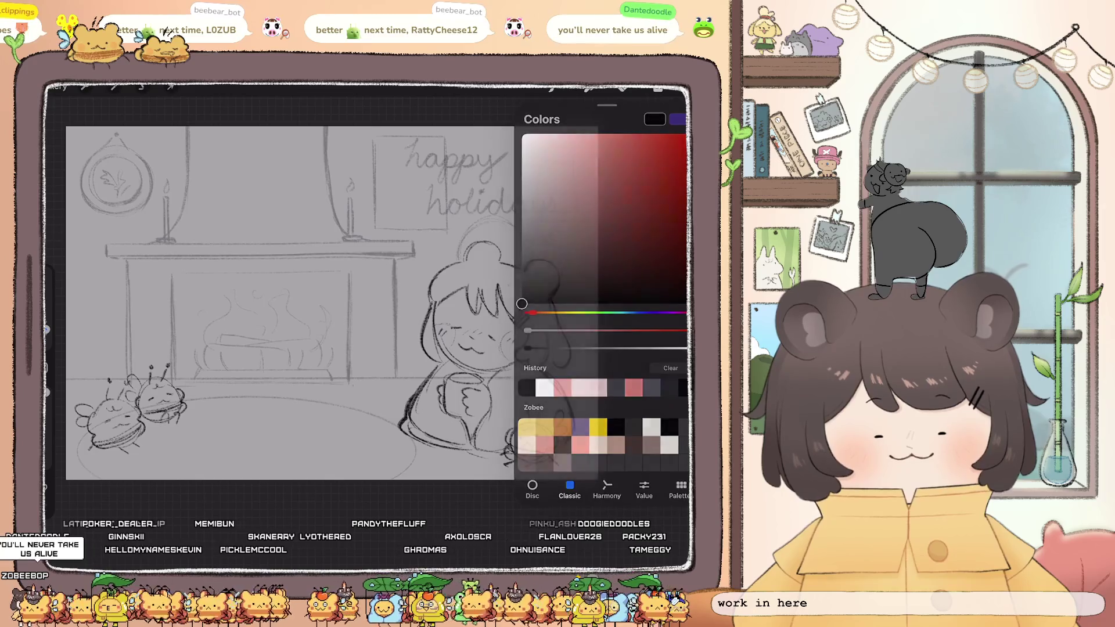
left_click(678, 89)
key("ctrl+z")
left_click(679, 88)
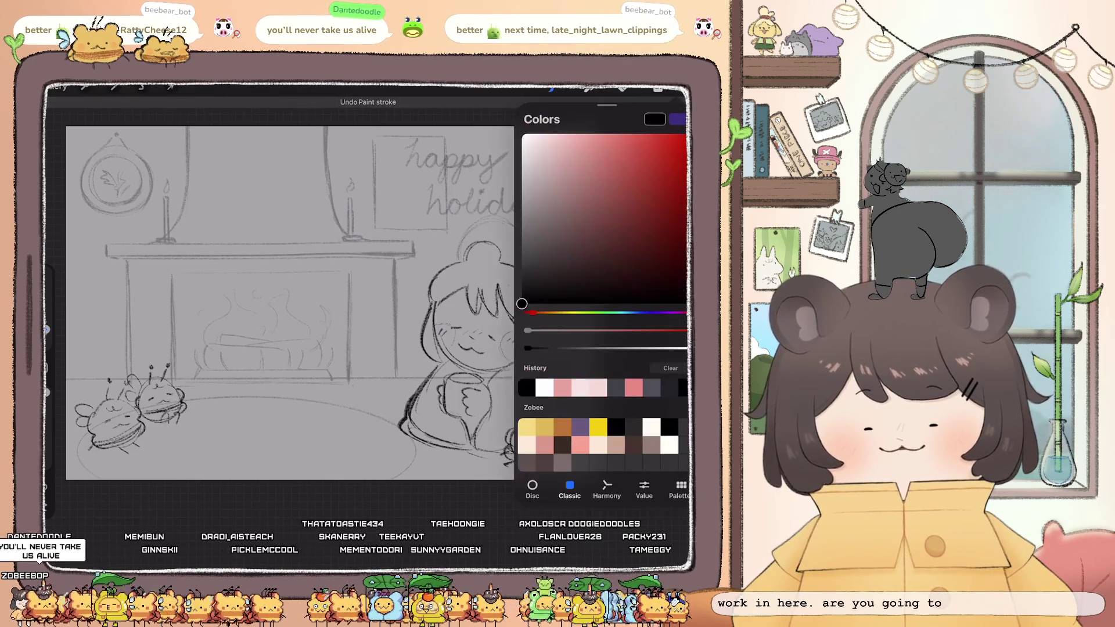
left_click(678, 88)
Brush a white steam wisp above the mug and a cloud outline around the lettering
left_click_drag(467, 358, 463, 373)
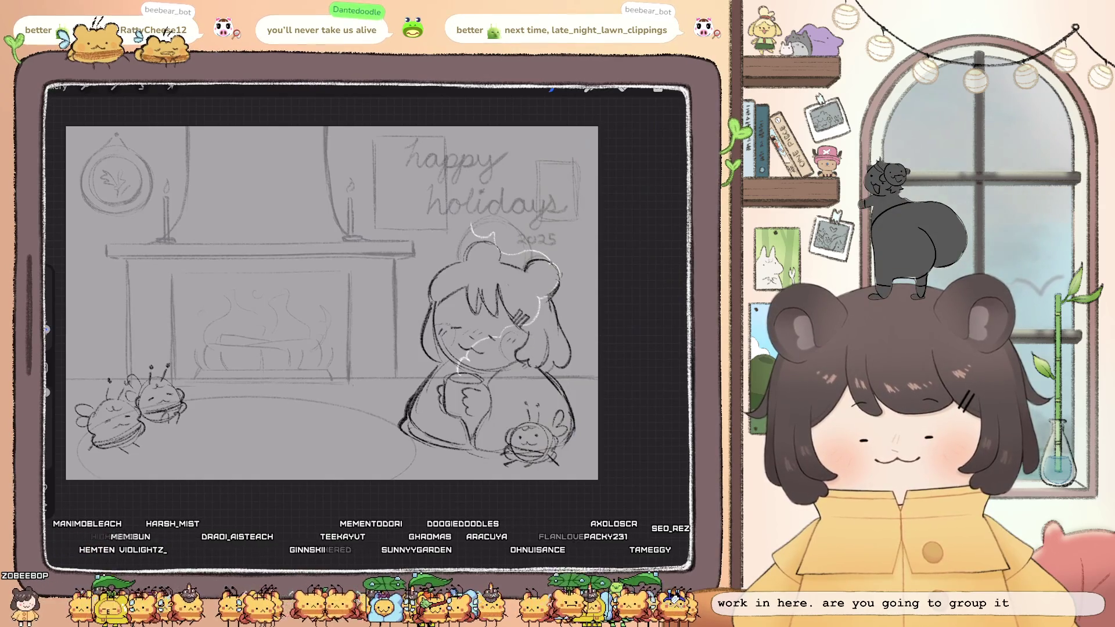
left_click_drag(500, 238, 376, 144)
key("ctrl+z")
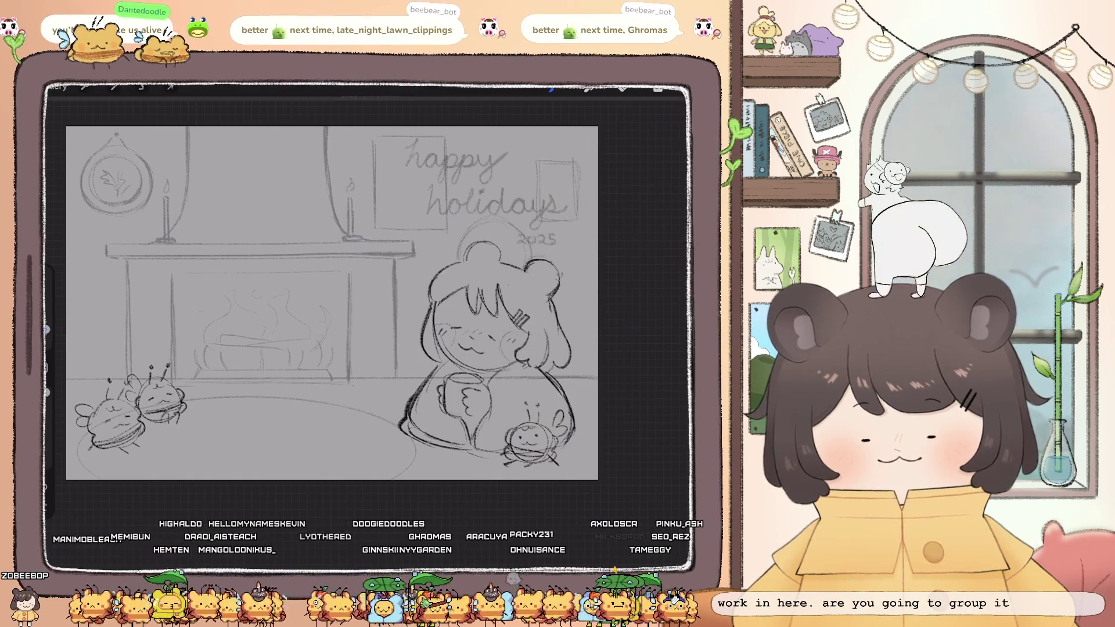
key("ctrl+shift+z")
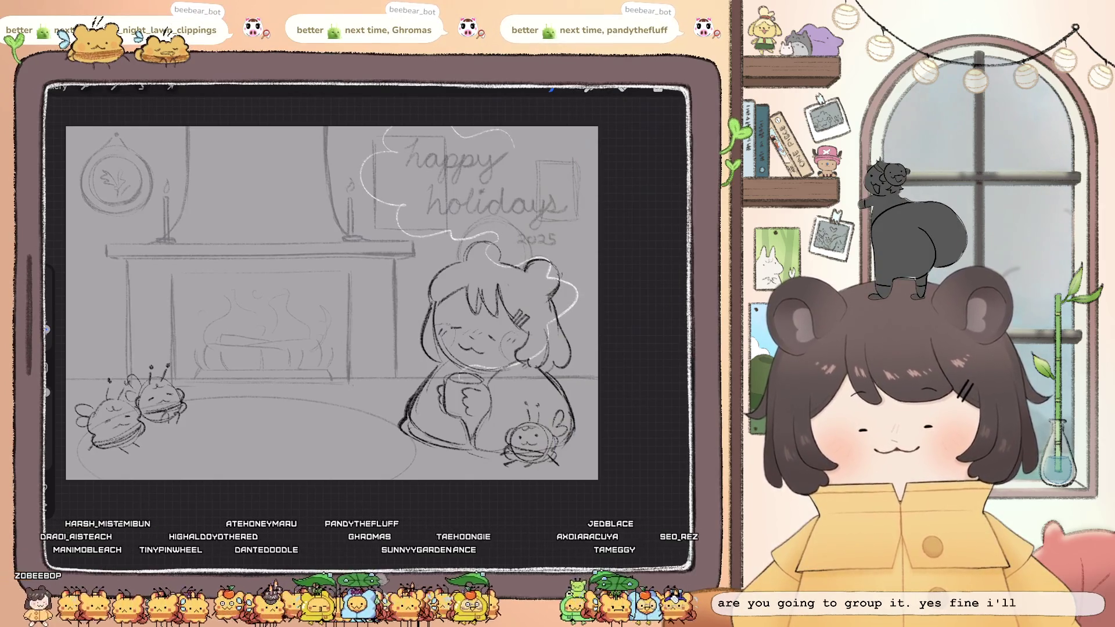
left_click_drag(383, 136, 581, 252)
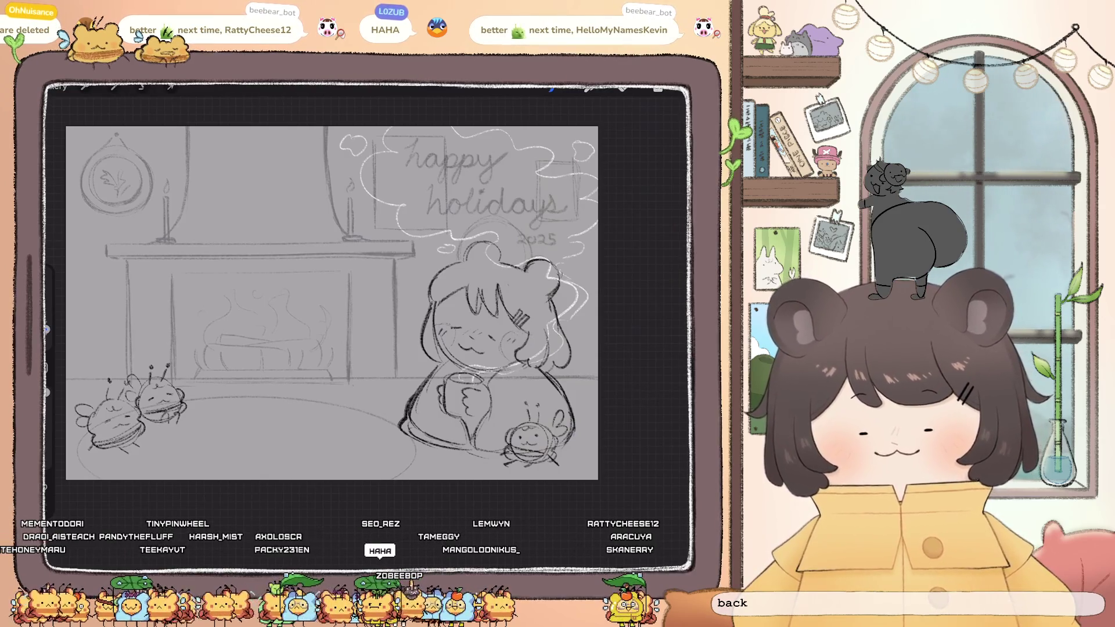
Switch to a different layer and choose a new brush for the bolder cloud outline
left_click(658, 89)
left_click(586, 220)
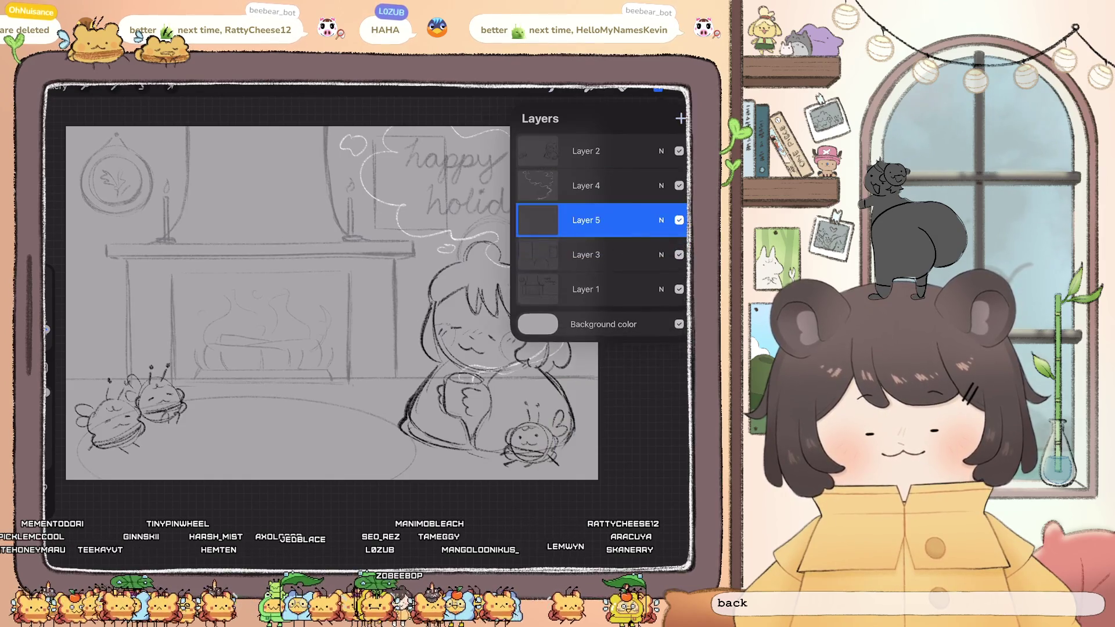
left_click(551, 88)
left_click(598, 279)
left_click(551, 89)
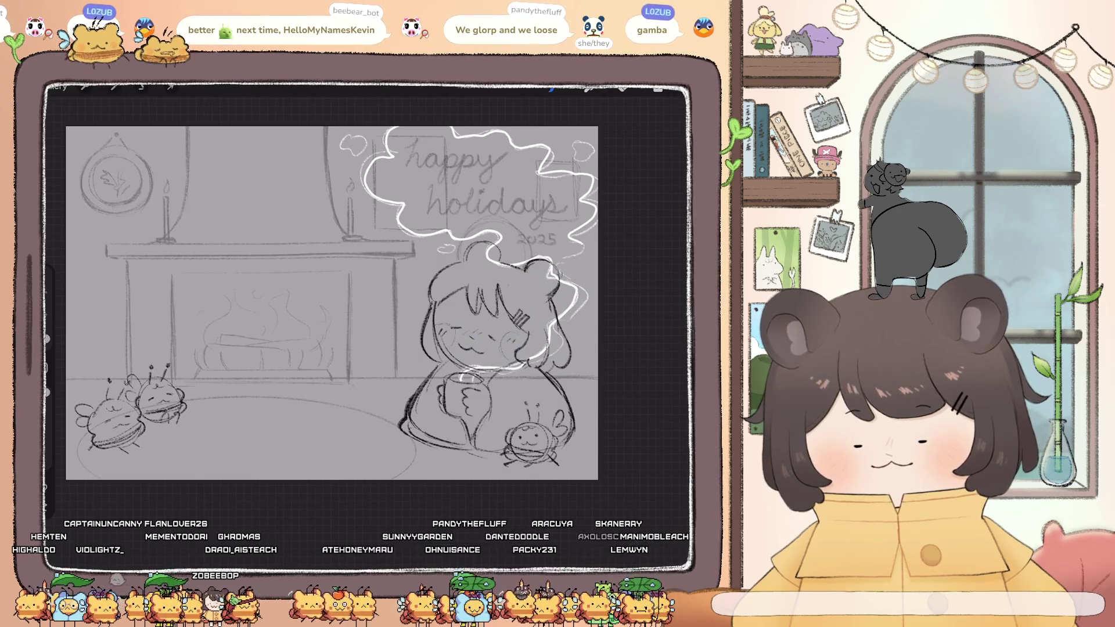
ColorDrop white into the thought cloud and its top-right ring, small ring and oval puffs
left_click_drag(658, 89, 464, 174)
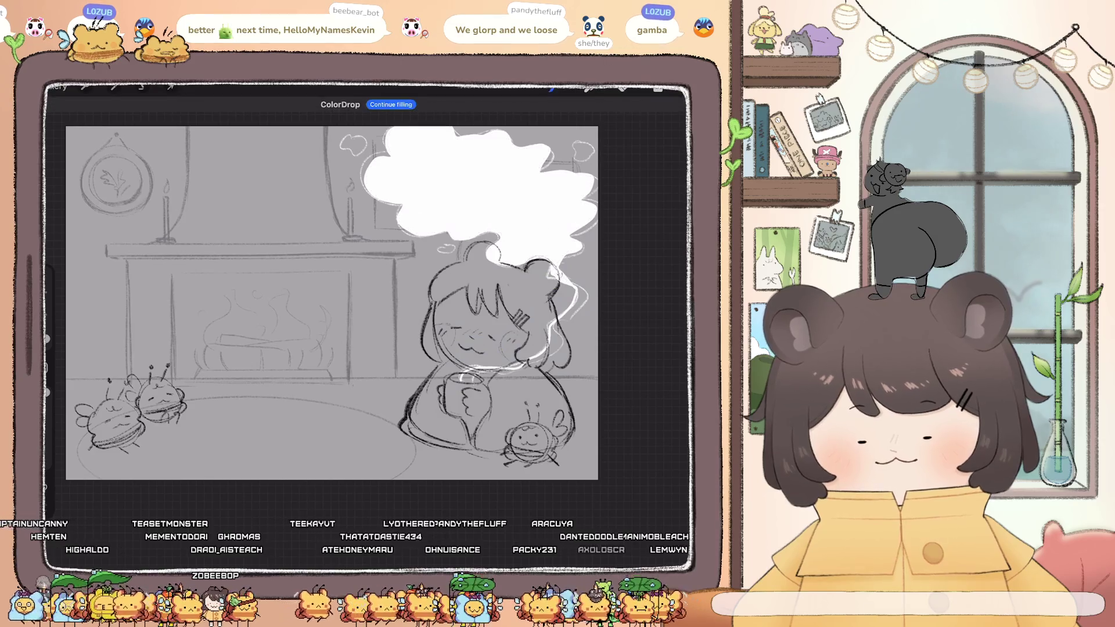
left_click(582, 152)
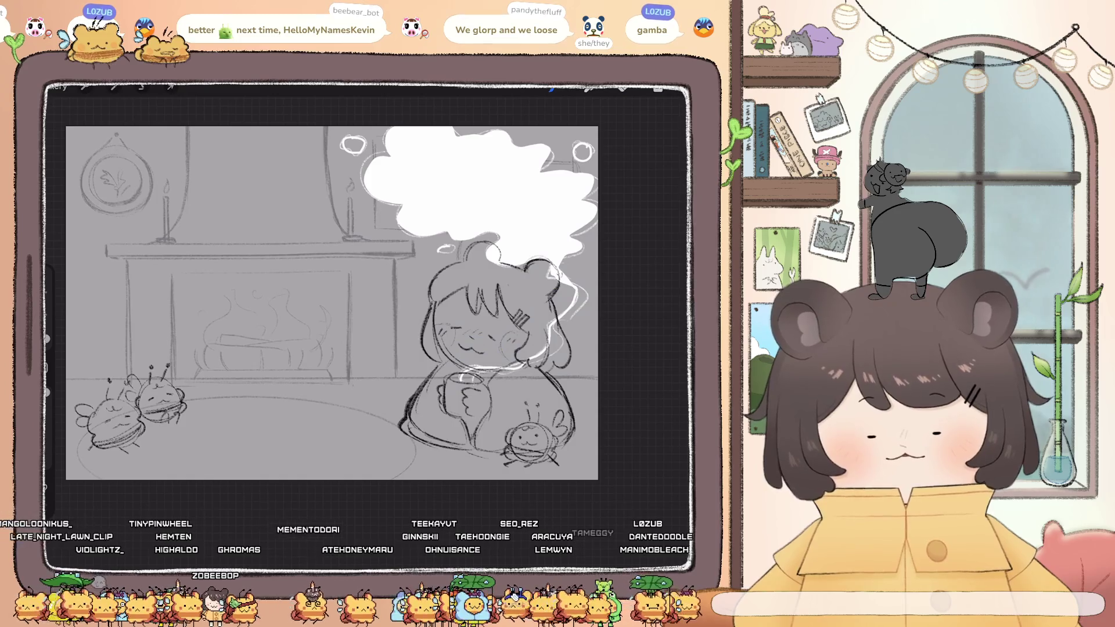
left_click_drag(658, 88, 583, 152)
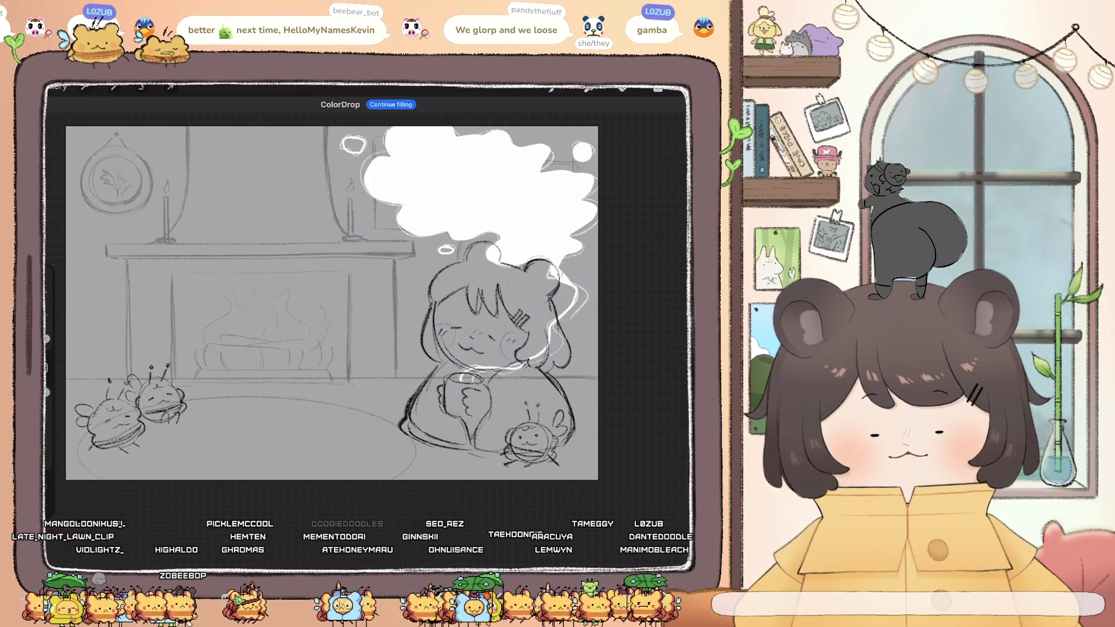
left_click(352, 144)
left_click(446, 250)
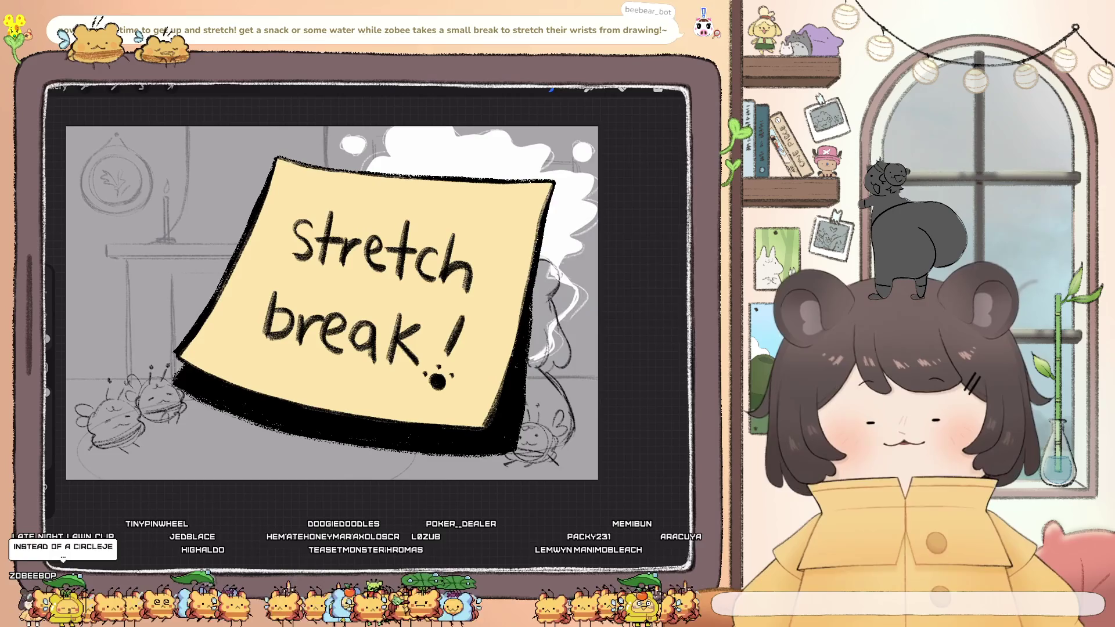
left_click(658, 88)
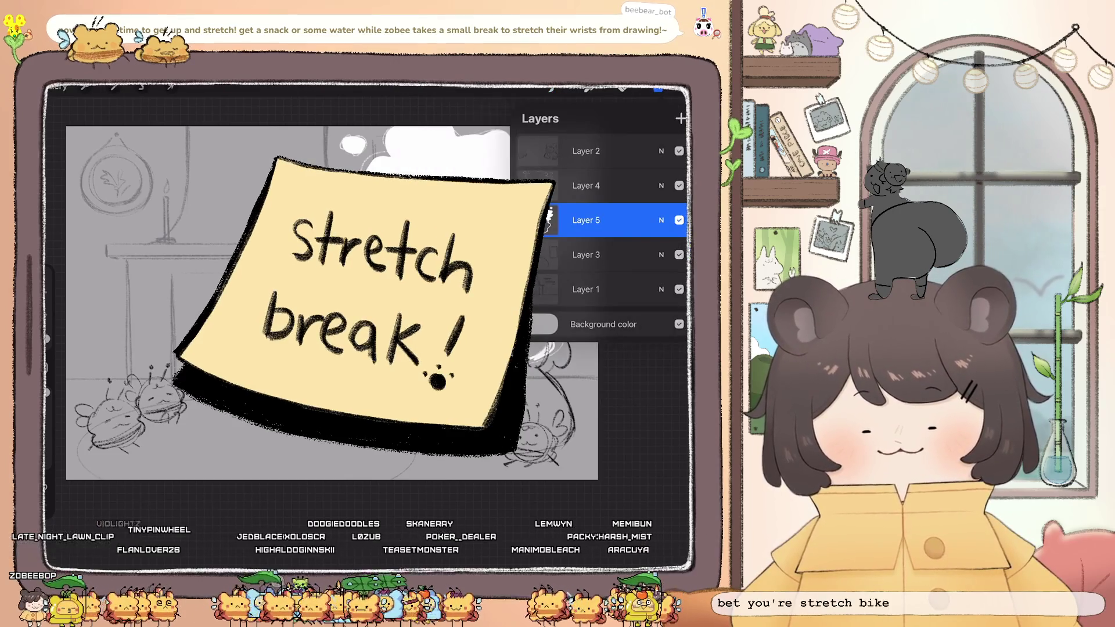
Drop the cloud layer to 34% opacity and cut the lettering from Layer 1 onto its own layer
left_click(604, 220)
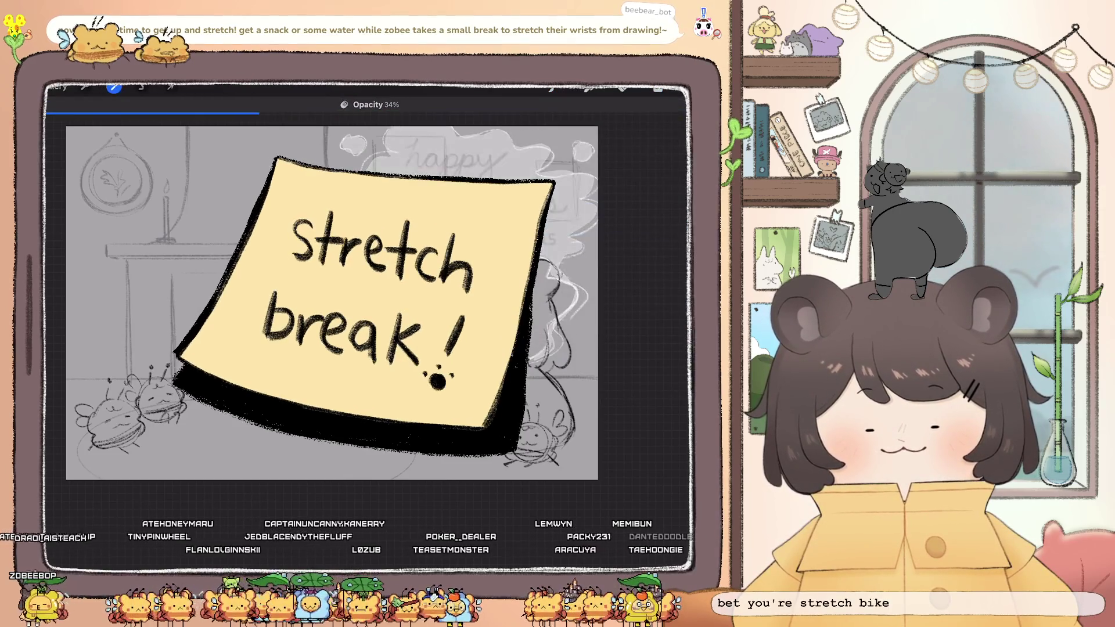
left_click(658, 88)
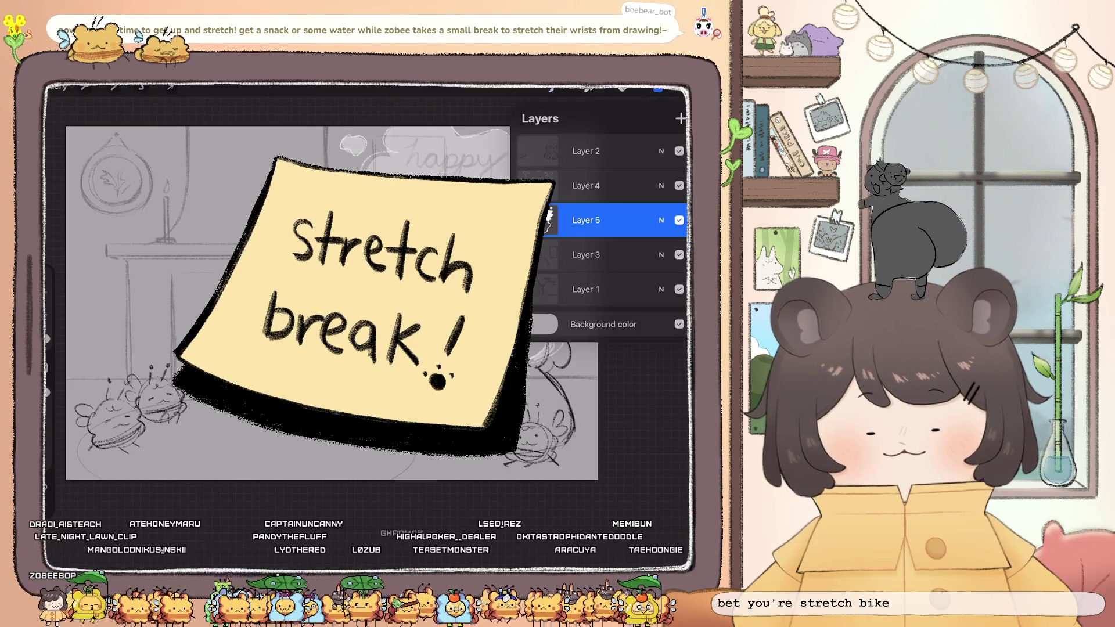
left_click(604, 290)
left_click(142, 87)
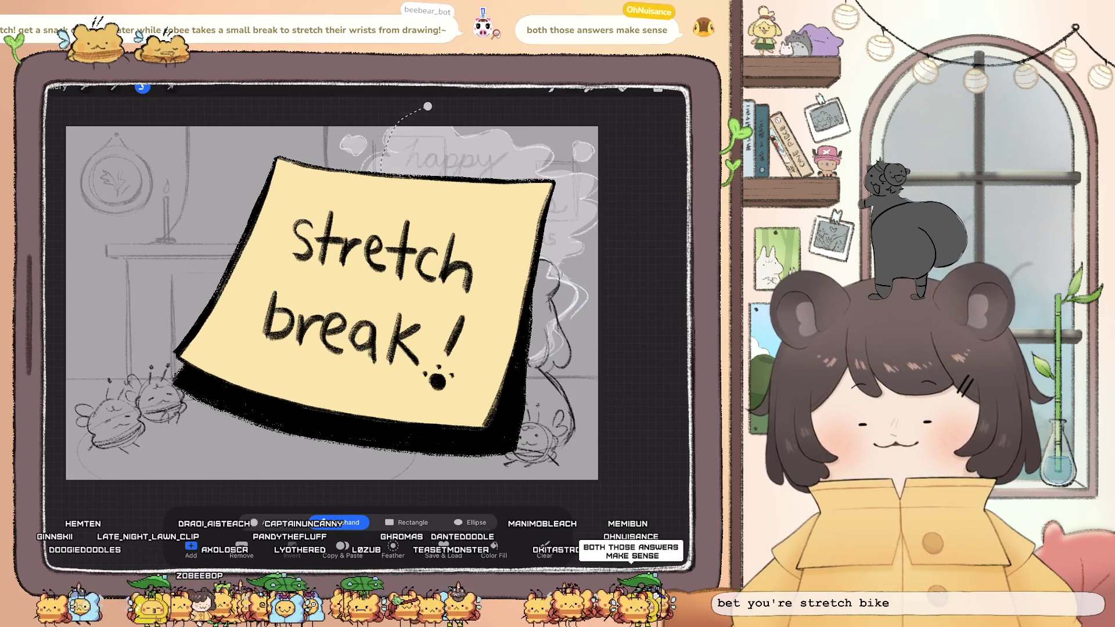
left_click_drag(342, 115, 540, 256)
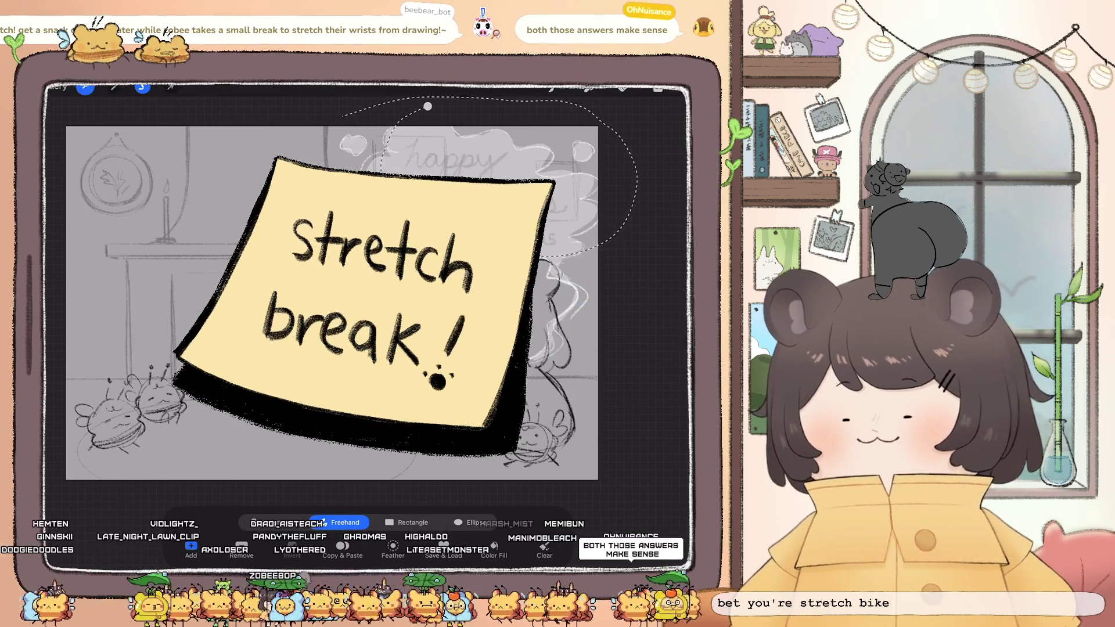
left_click(84, 87)
left_click(56, 279)
left_click(171, 87)
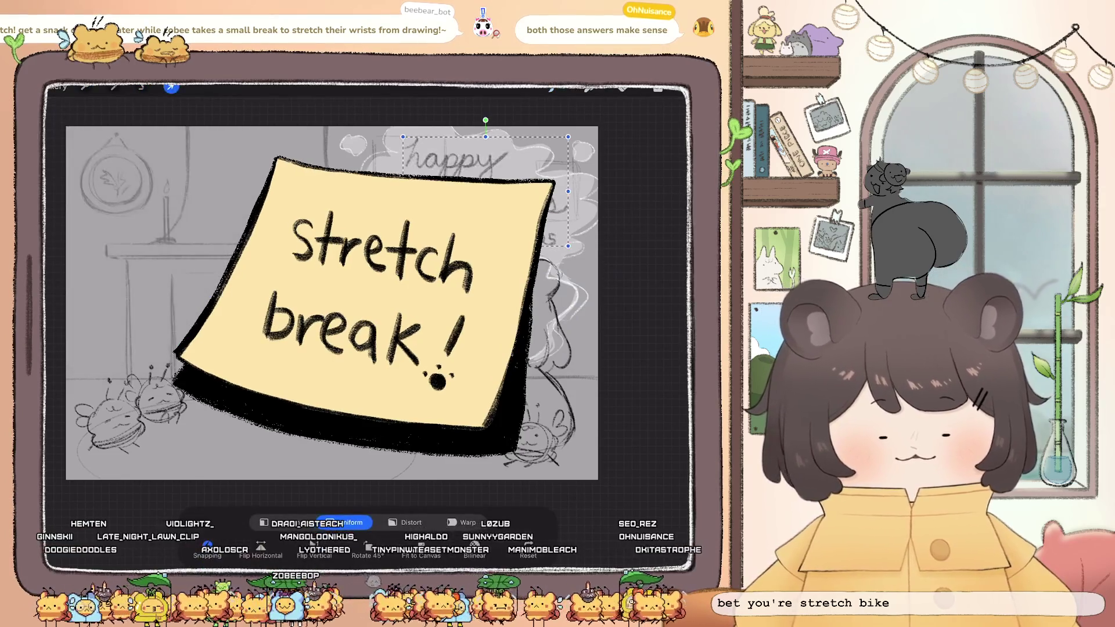
Move the lettering layer above the cloud and set its opacity to 61%
left_click(658, 88)
left_click_drag(600, 289, 600, 220)
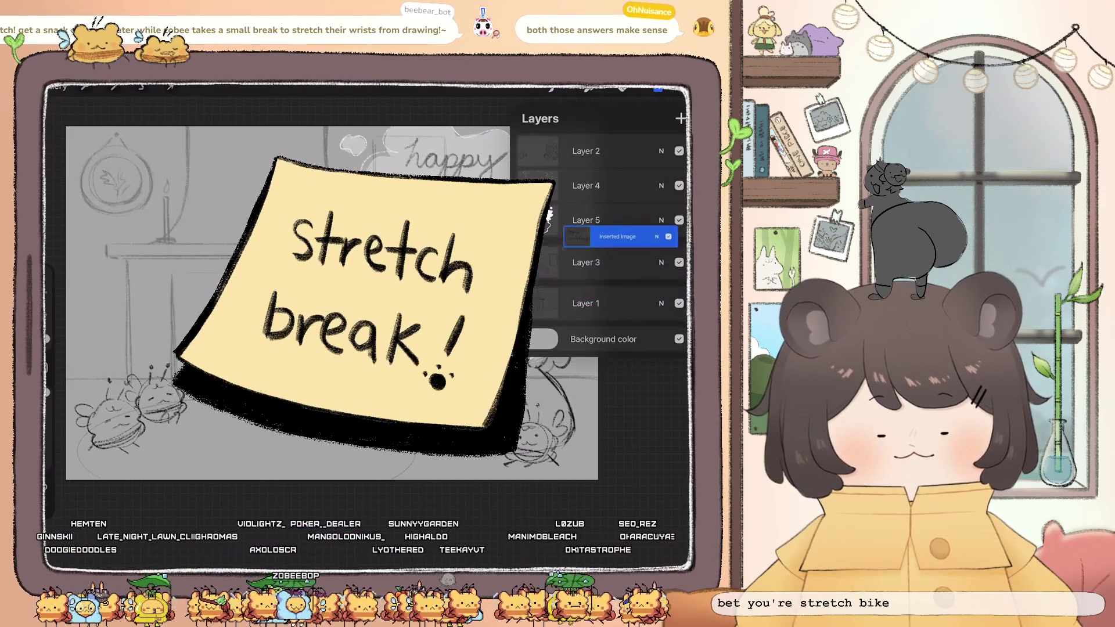
left_click(658, 88)
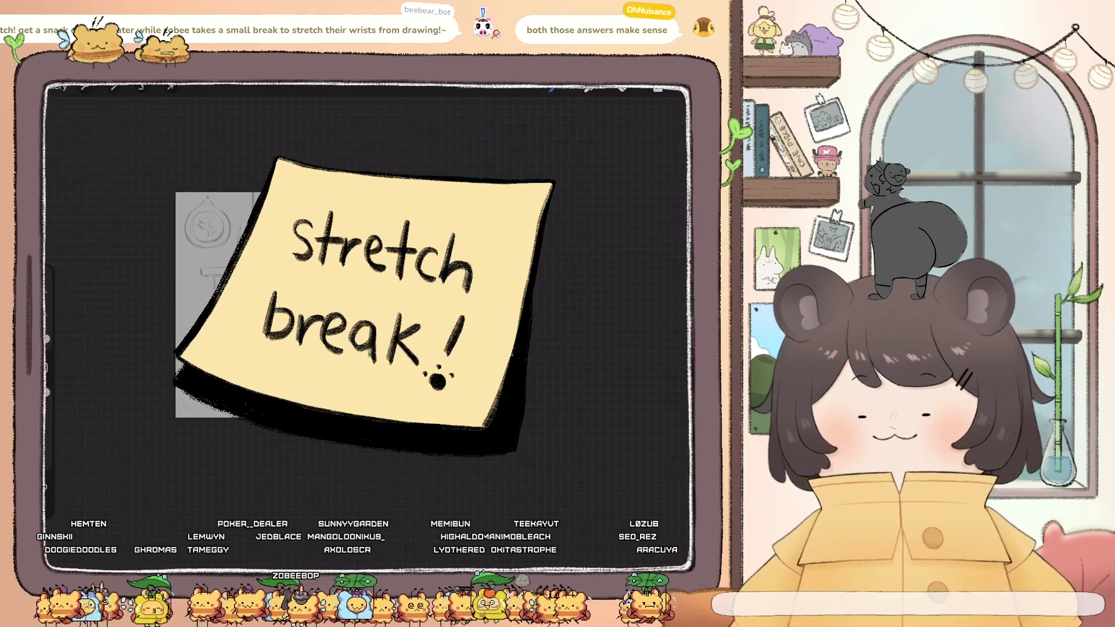
left_click(658, 88)
left_click(600, 220)
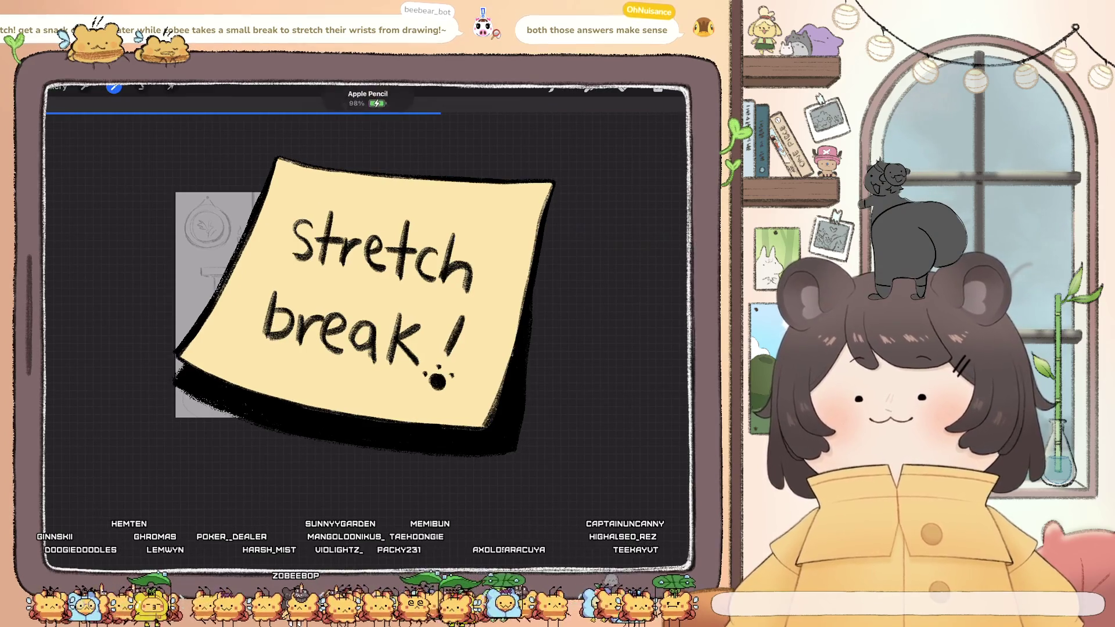
left_click(636, 284)
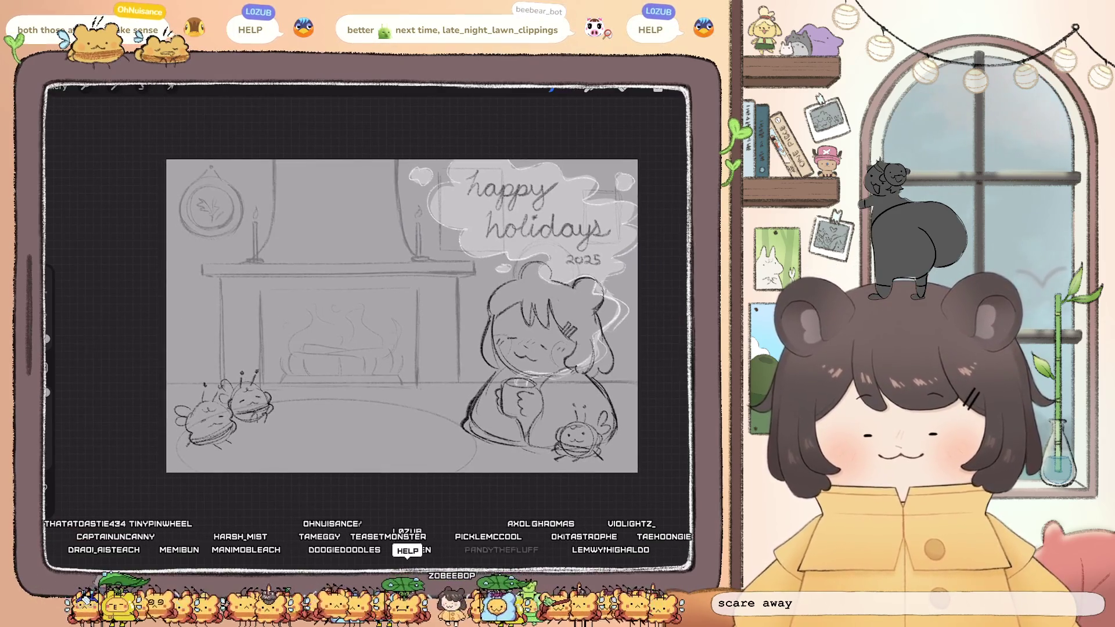
Select Layers 5 and 4 together and reshape them with Liquify Push at 44% size
left_click(658, 88)
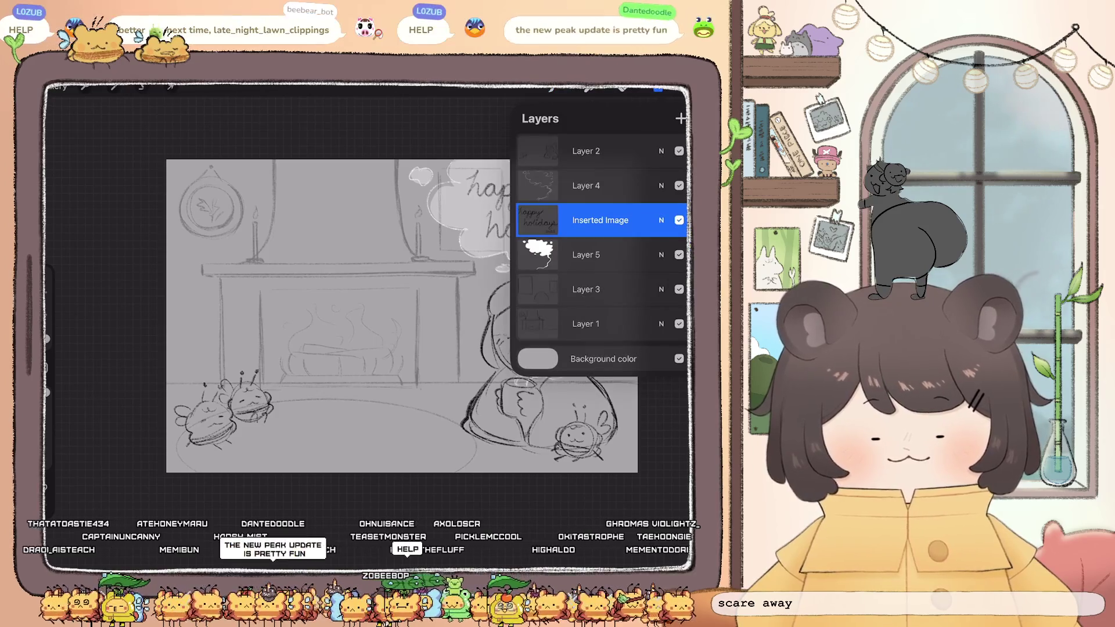
left_click(587, 254)
left_click_drag(575, 186, 628, 185)
left_click(114, 87)
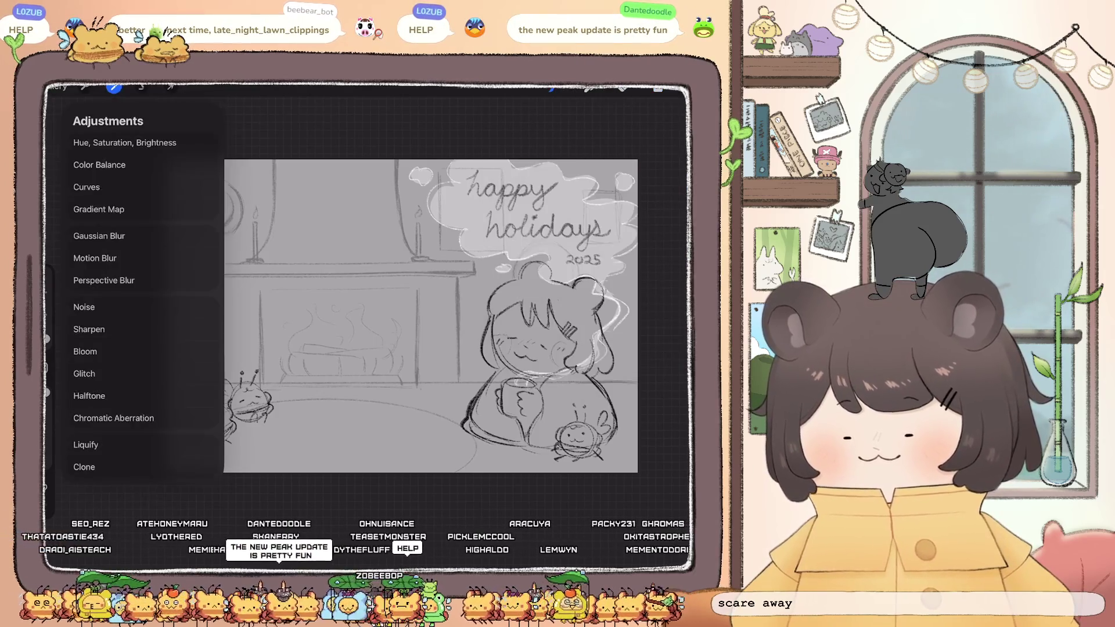
left_click(85, 443)
left_click_drag(125, 552, 129, 552)
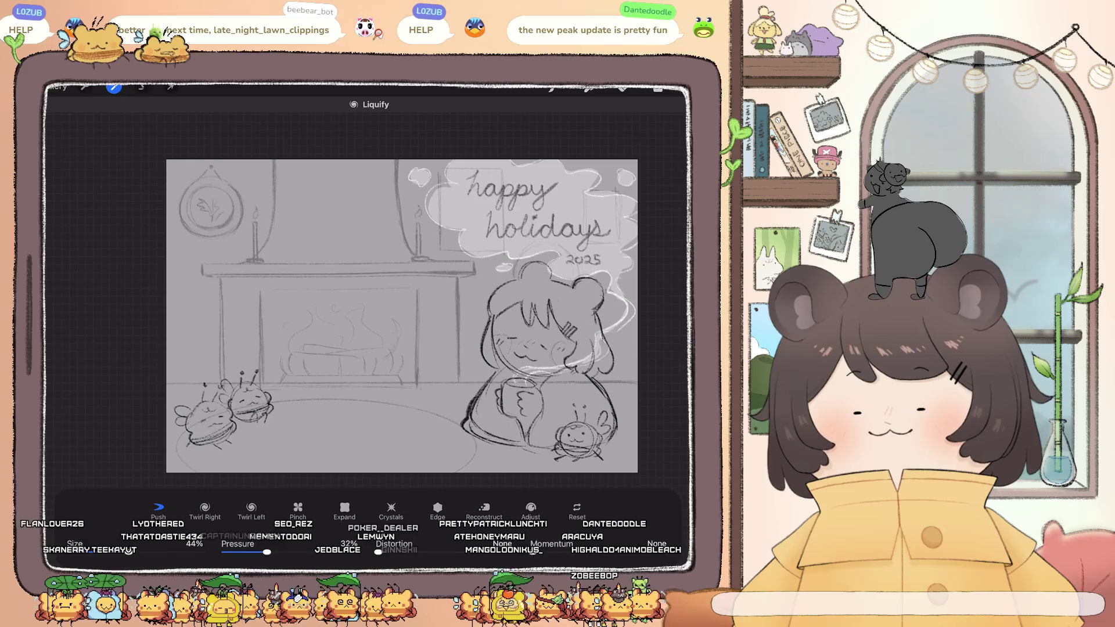
left_click(658, 88)
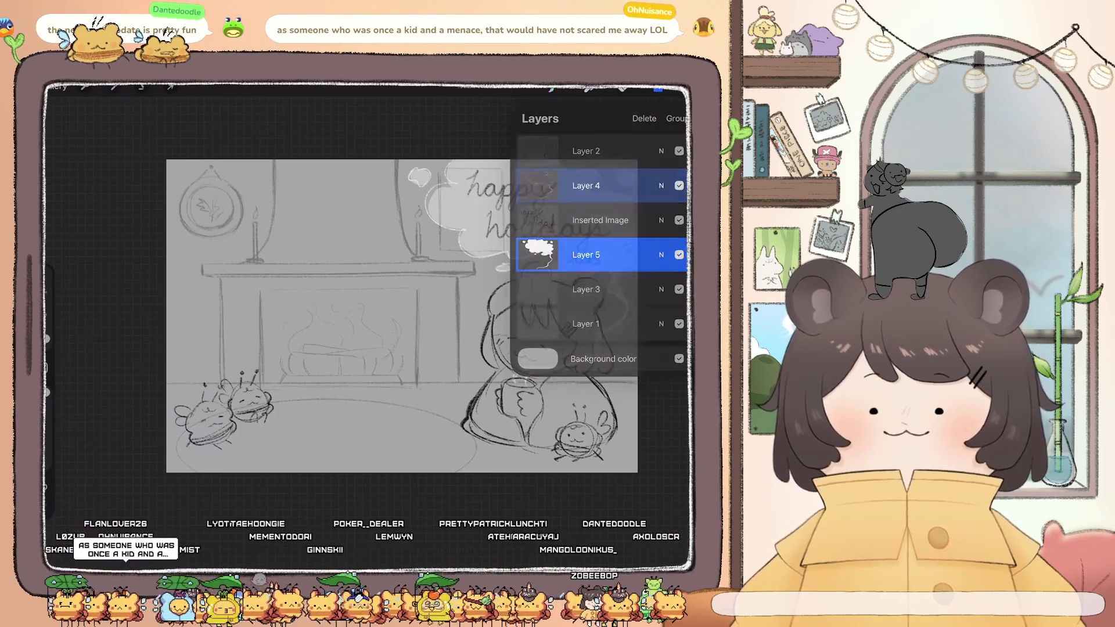
Switch from Layer 3 to Layer 1 as the active layer and show the colour picker
left_click(657, 88)
scroll(401, 331, "up", 2)
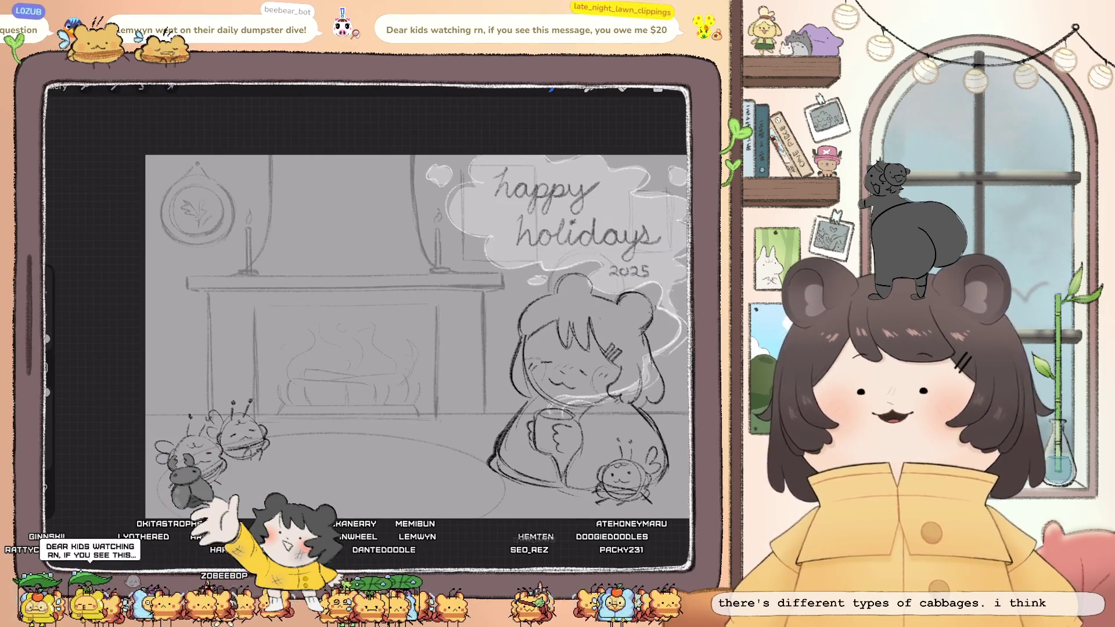
scroll(377, 313, "down", 2)
left_click(658, 88)
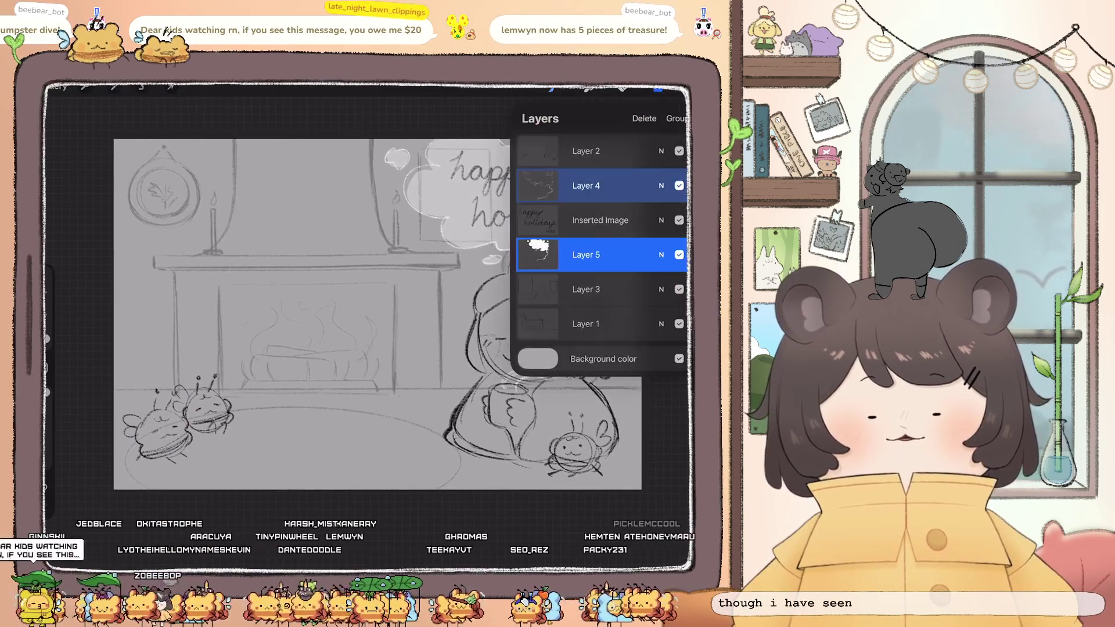
left_click(586, 289)
left_click(586, 324)
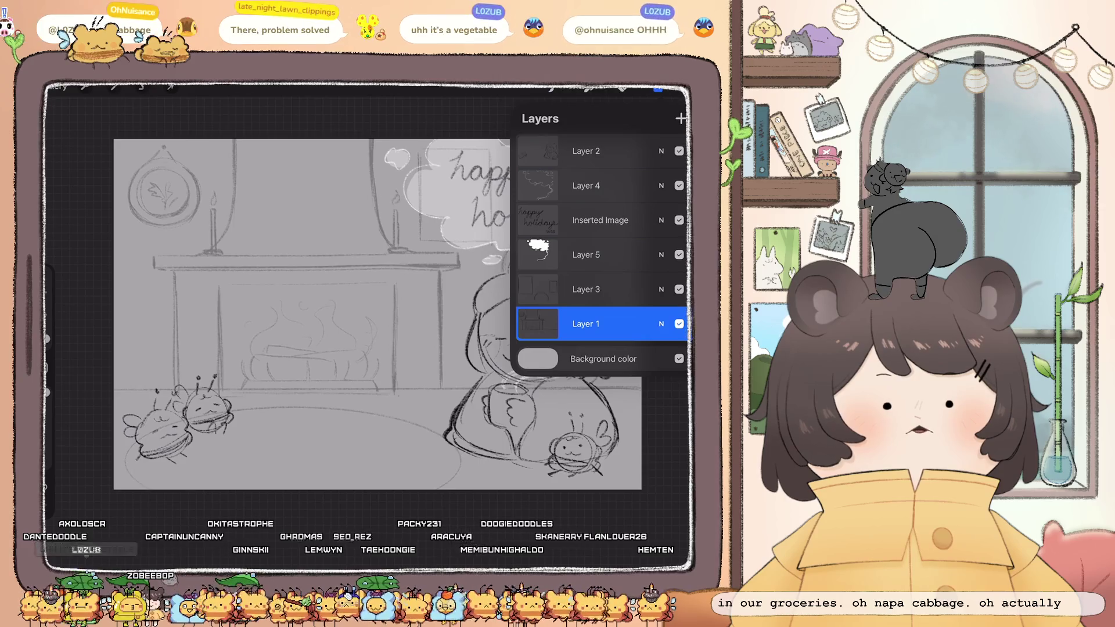
left_click(658, 88)
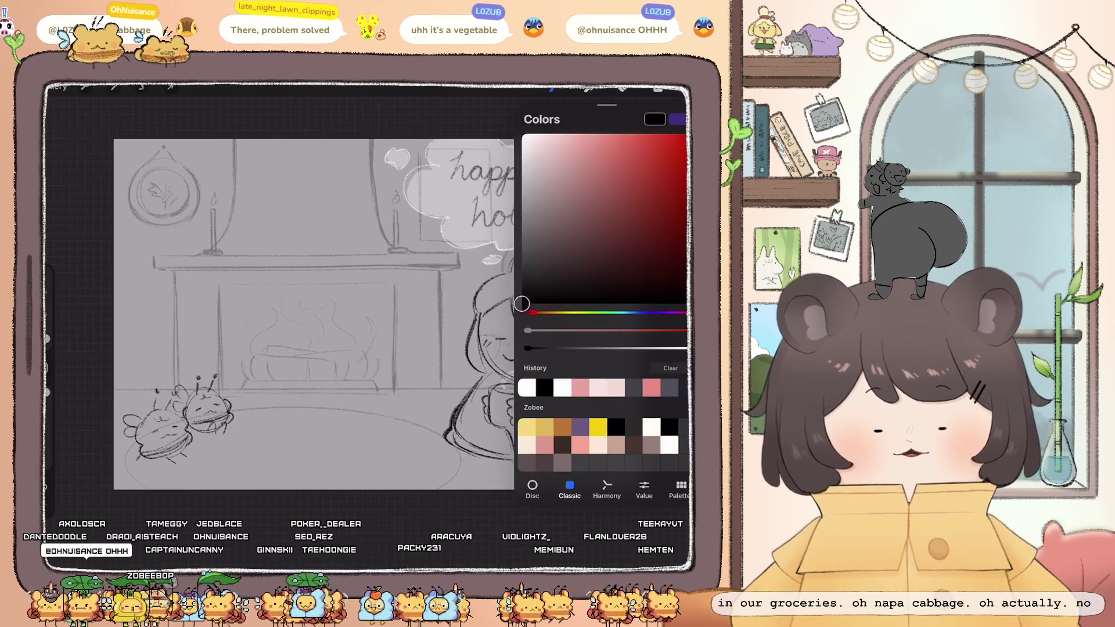
Pick a different brush from the Brush Library and zoom in on the fireplace
left_click(552, 88)
left_click(597, 321)
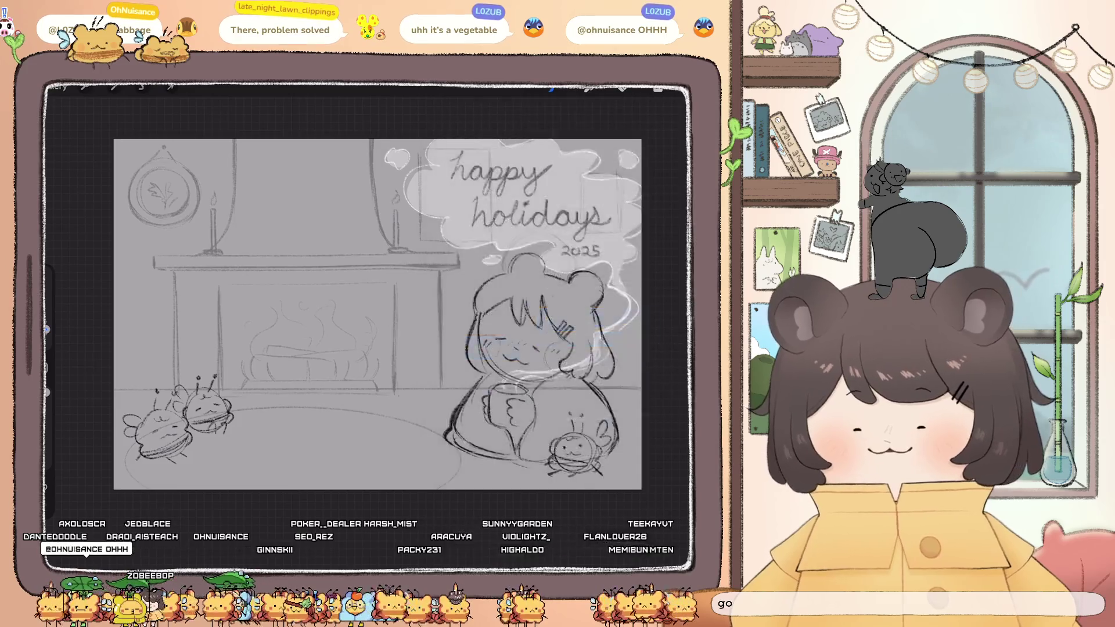
scroll(372, 314, "up", 3)
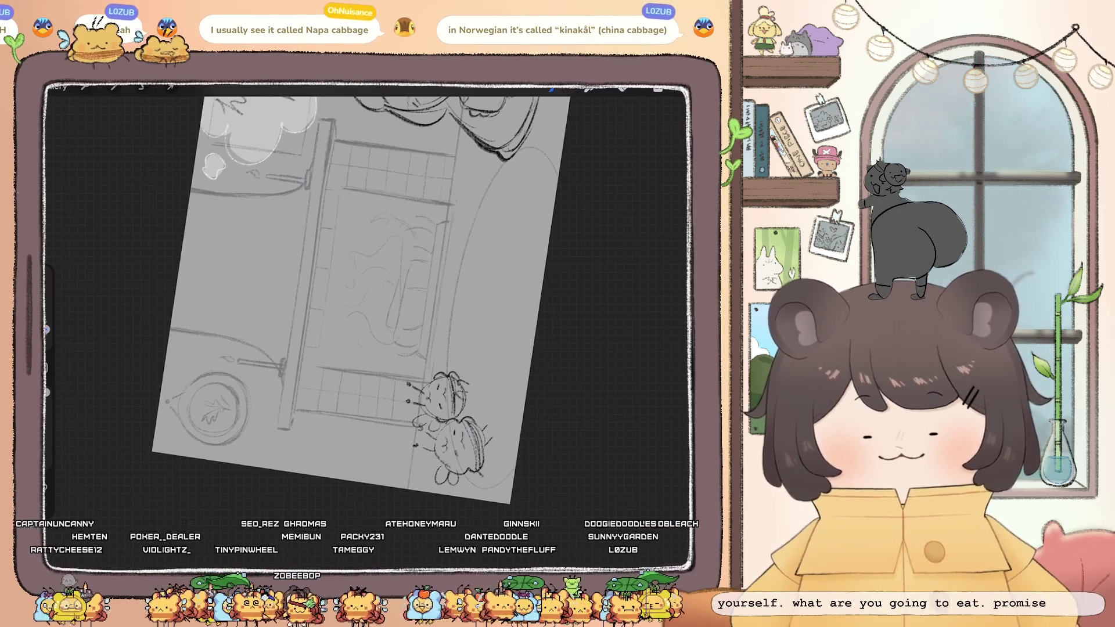
scroll(367, 326, "up", 5)
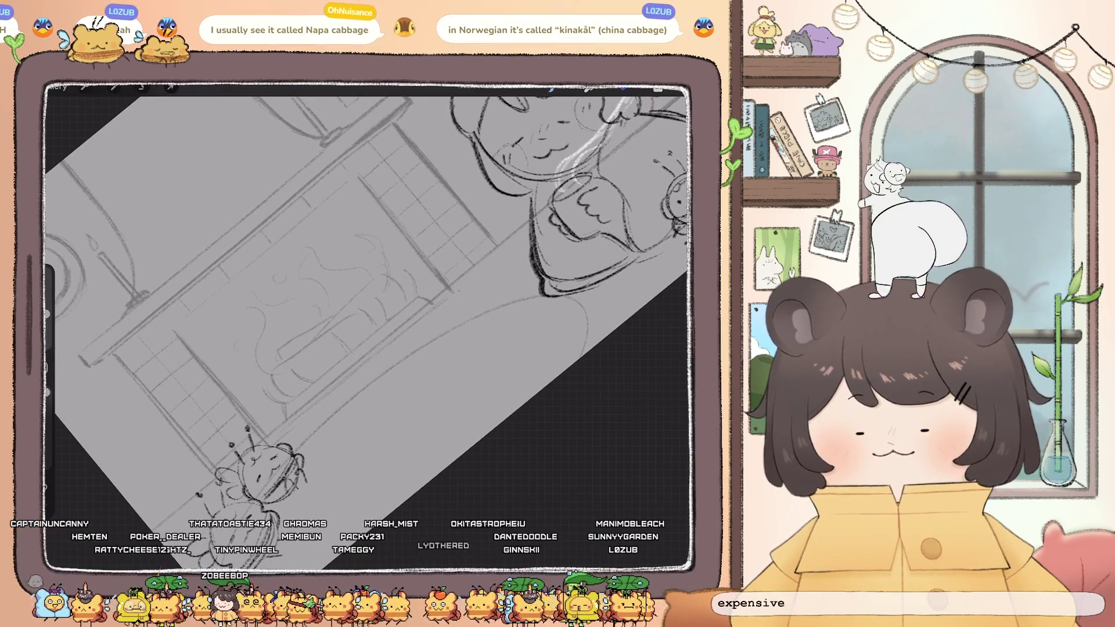
Undo the last erase stroke and make the brush smaller
key("ctrl+z")
left_click_drag(47, 313, 46, 331)
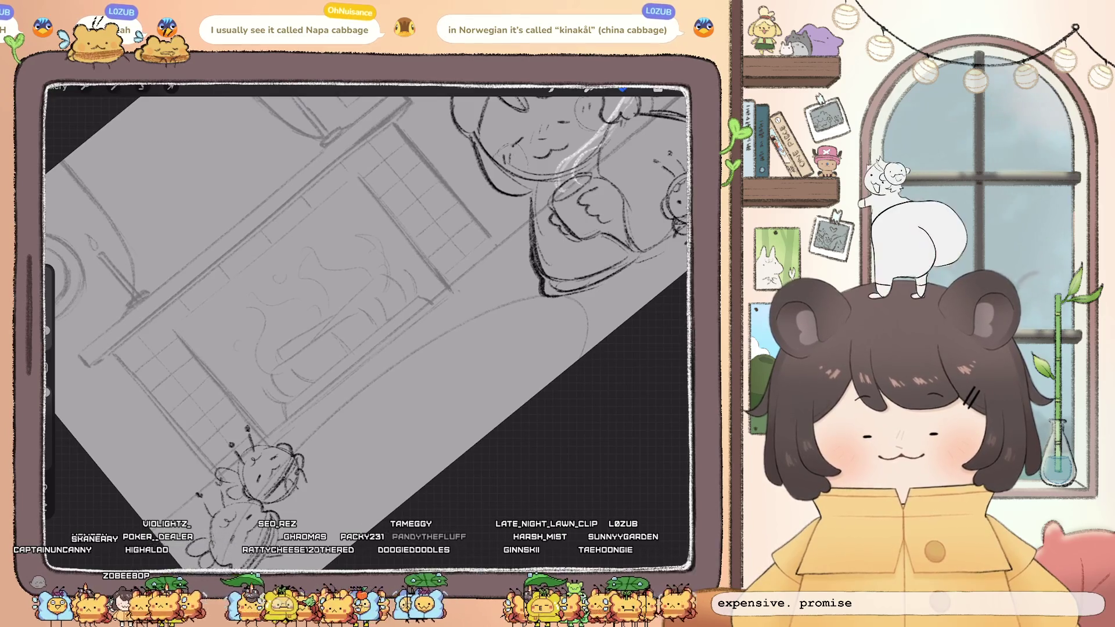
mouse_move(261, 477)
left_mouse_down()
mouse_move(383, 407)
mouse_move(308, 395)
left_mouse_up()
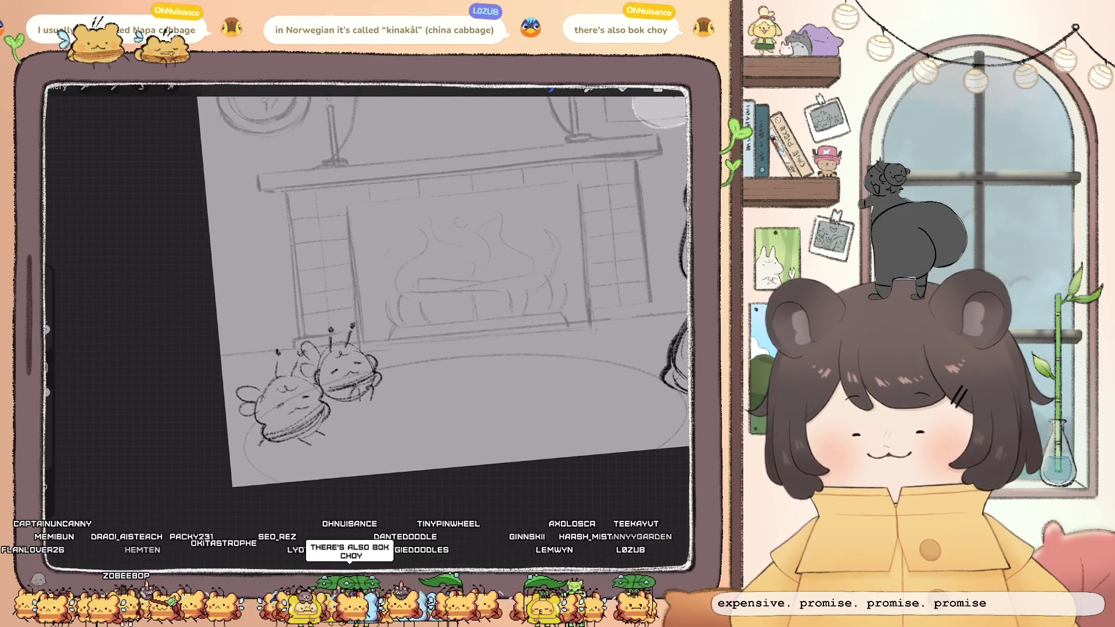
left_click_drag(464, 267, 203, 267)
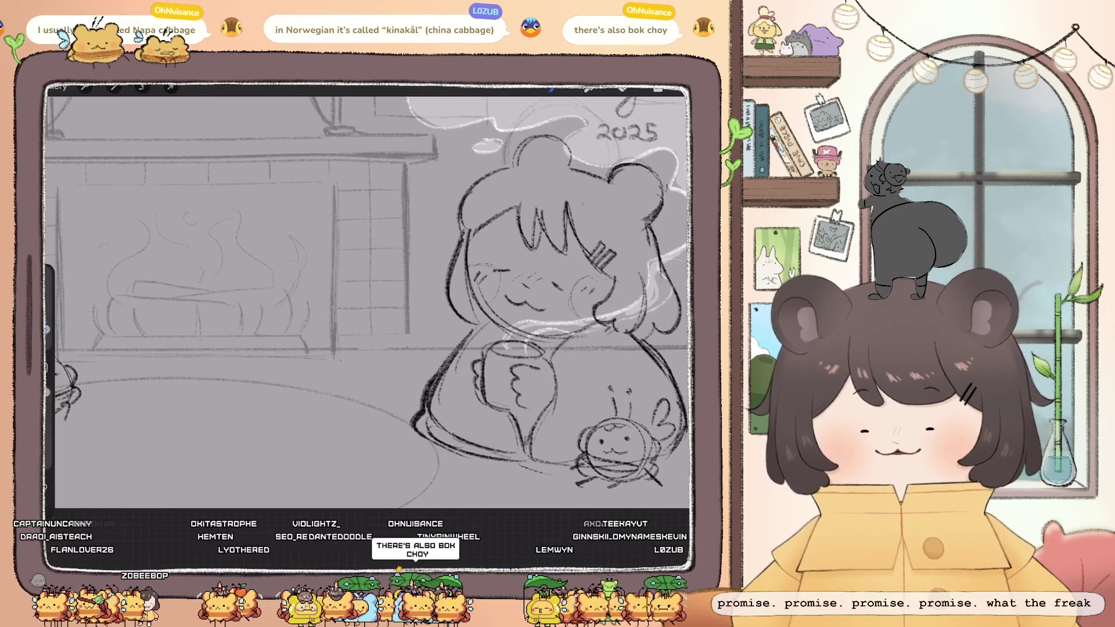
Rotate and zoom the canvas so the drawing sits upright and fills the view
scroll(371, 296, "down", 5)
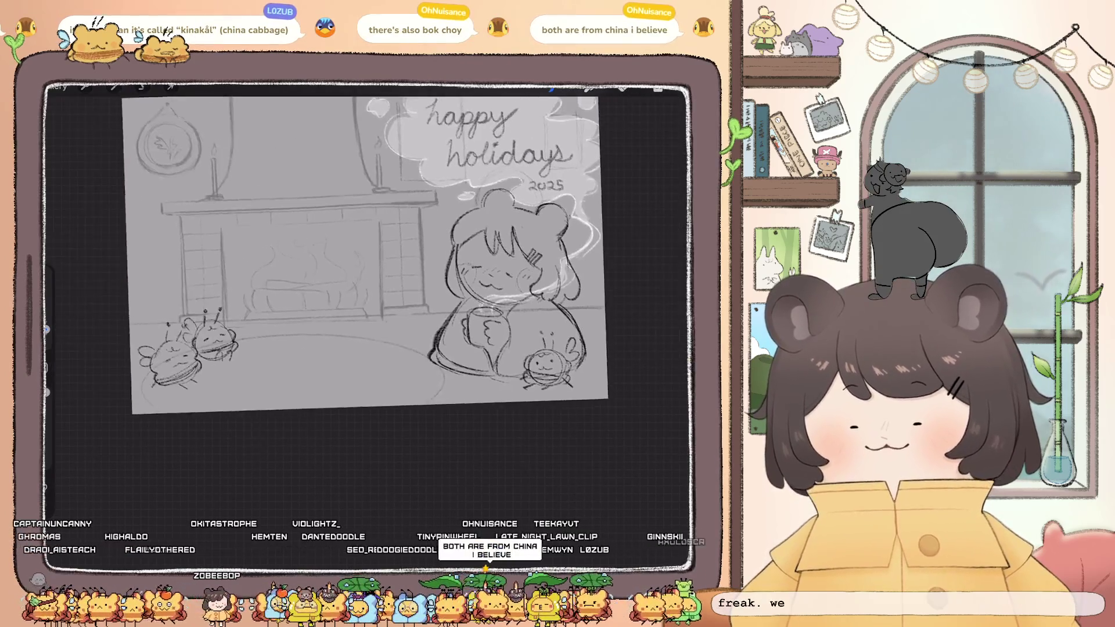
scroll(383, 261, "down", 2)
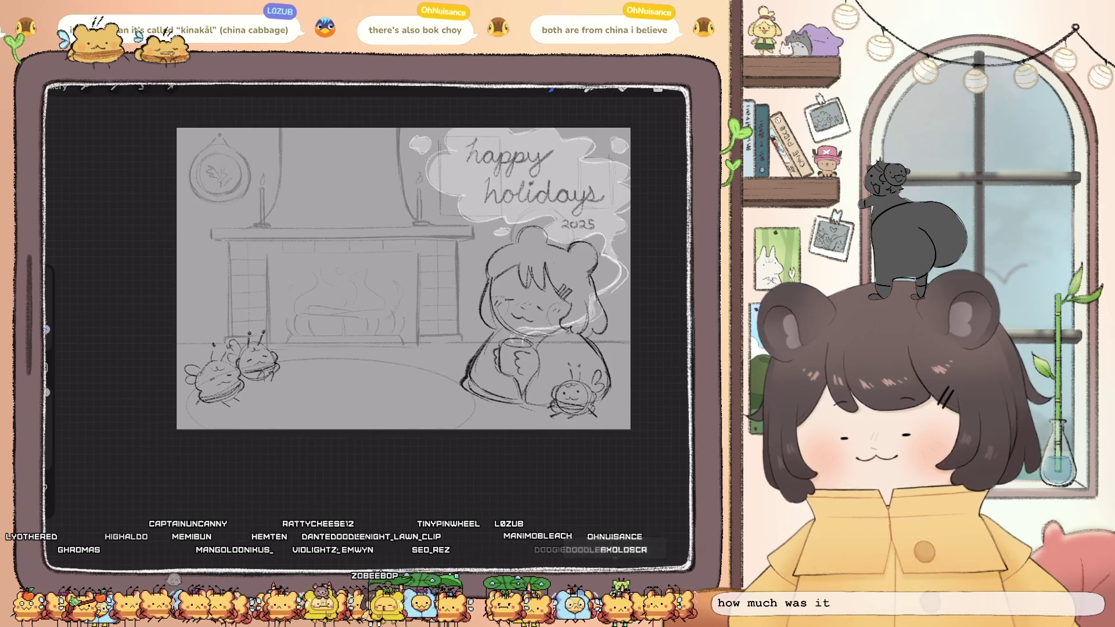
left_click_drag(403, 279, 349, 284)
scroll(372, 291, "up", 2)
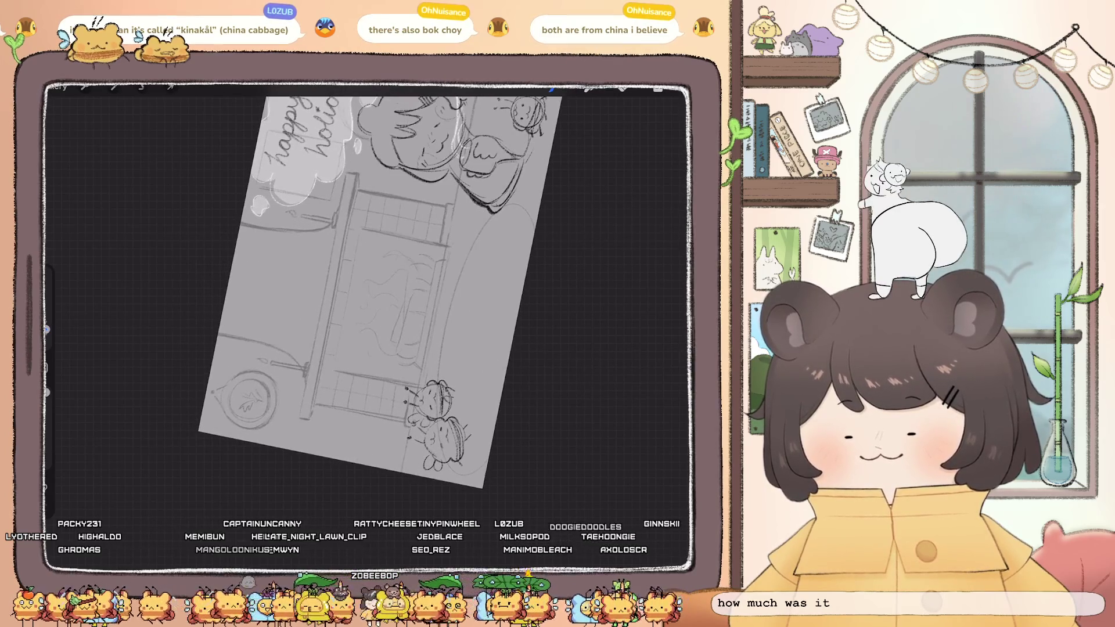
left_click_drag(378, 291, 348, 279)
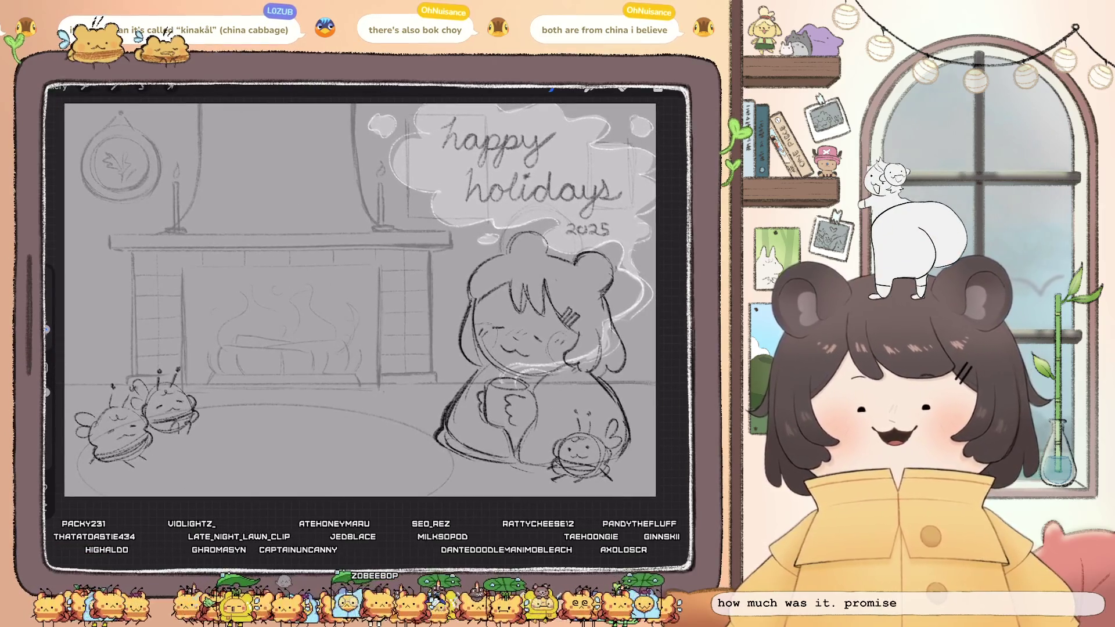
scroll(371, 308, "down", 3)
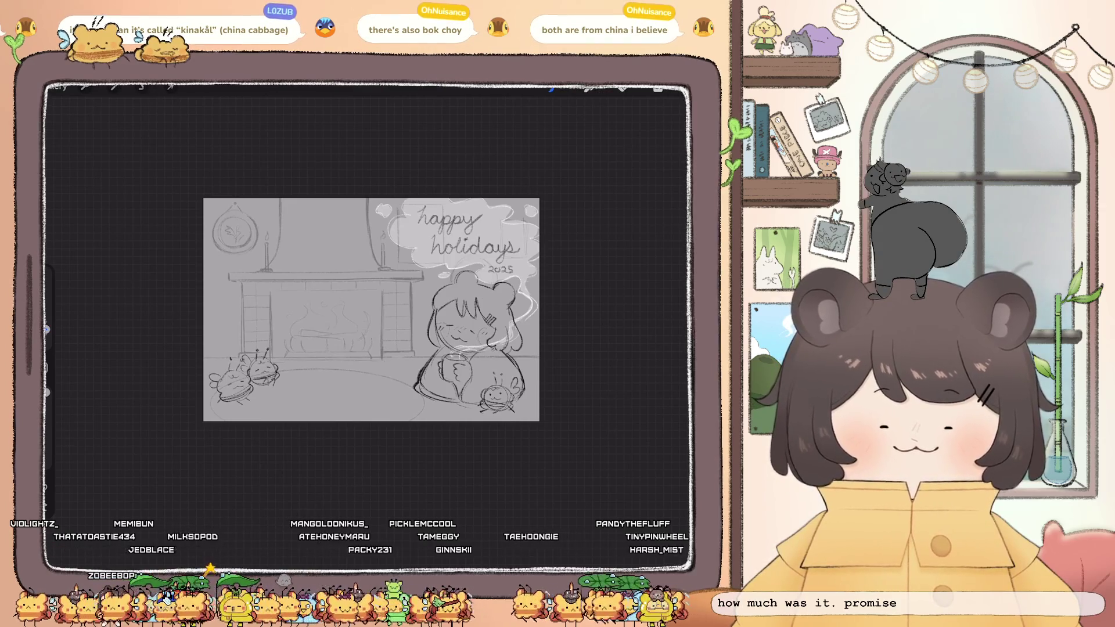
scroll(371, 310, "up", 3)
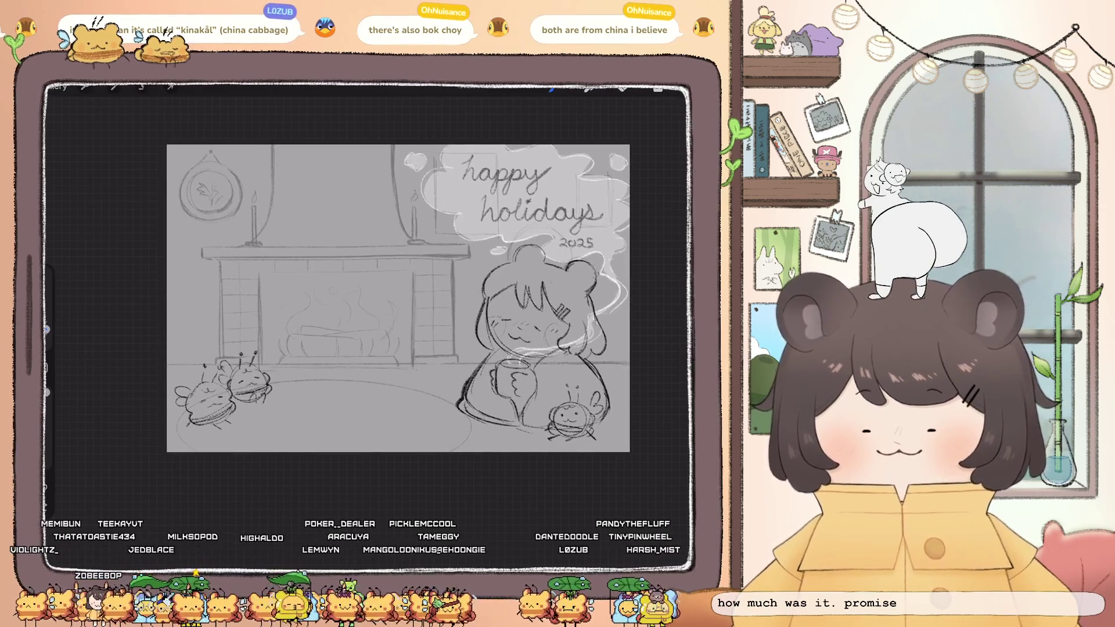
Add a new layer above Layer 1 and extend the mantel garland with three more beads
left_click(658, 88)
left_click(681, 118)
left_click(658, 88)
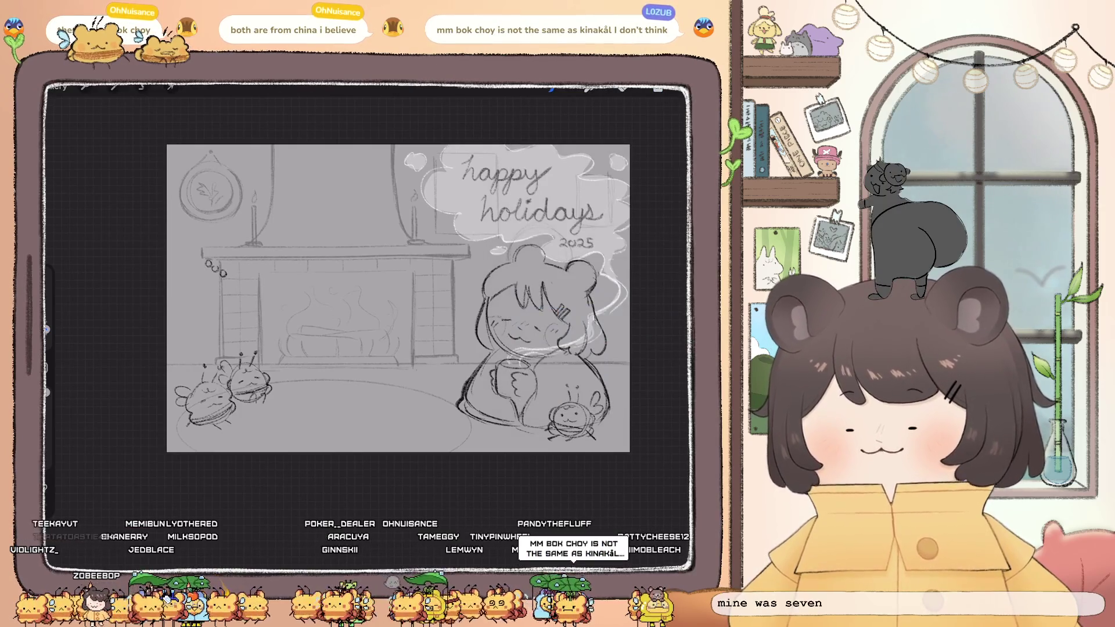
left_click_drag(242, 269, 260, 263)
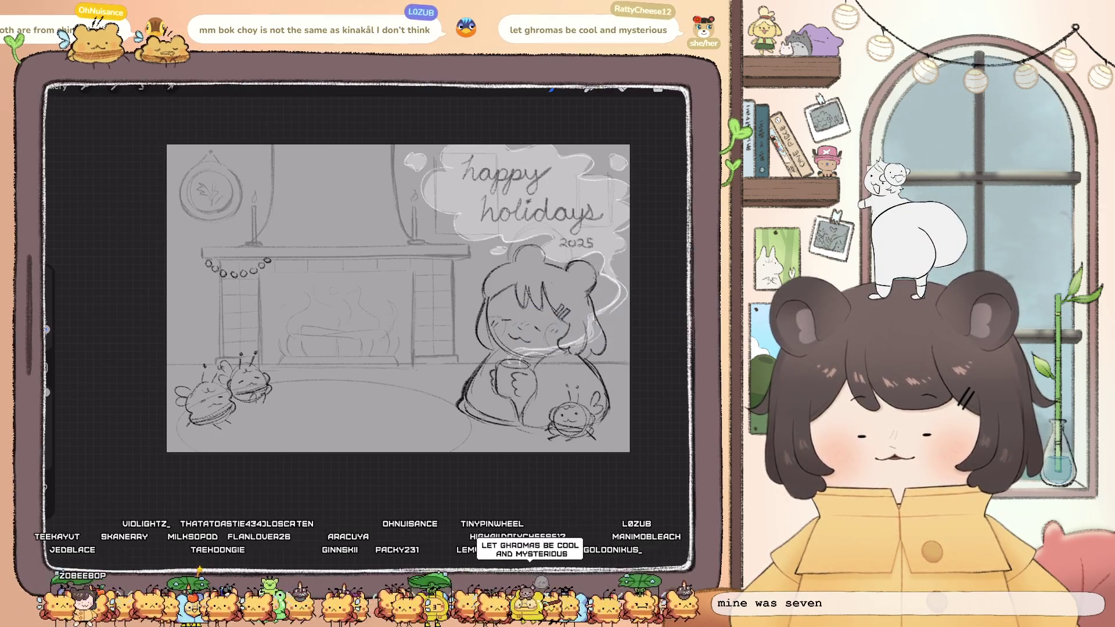
Copy the Layer 7 garland, paste a copy and nudge it along the mantel
left_click(658, 89)
left_click(585, 323)
left_click(448, 254)
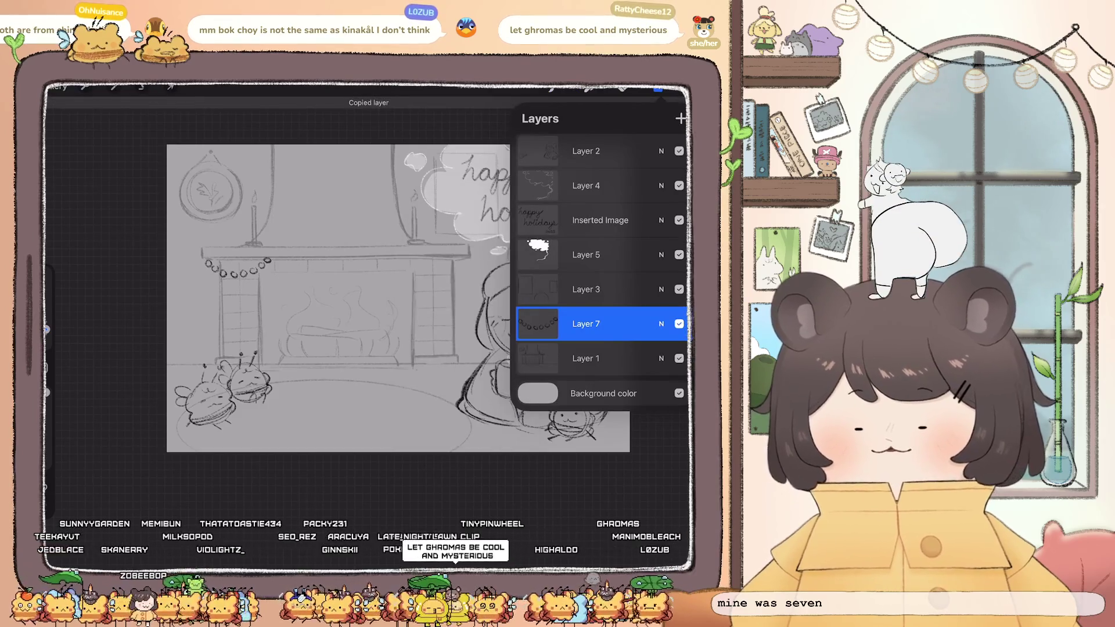
left_click(85, 87)
left_click(85, 345)
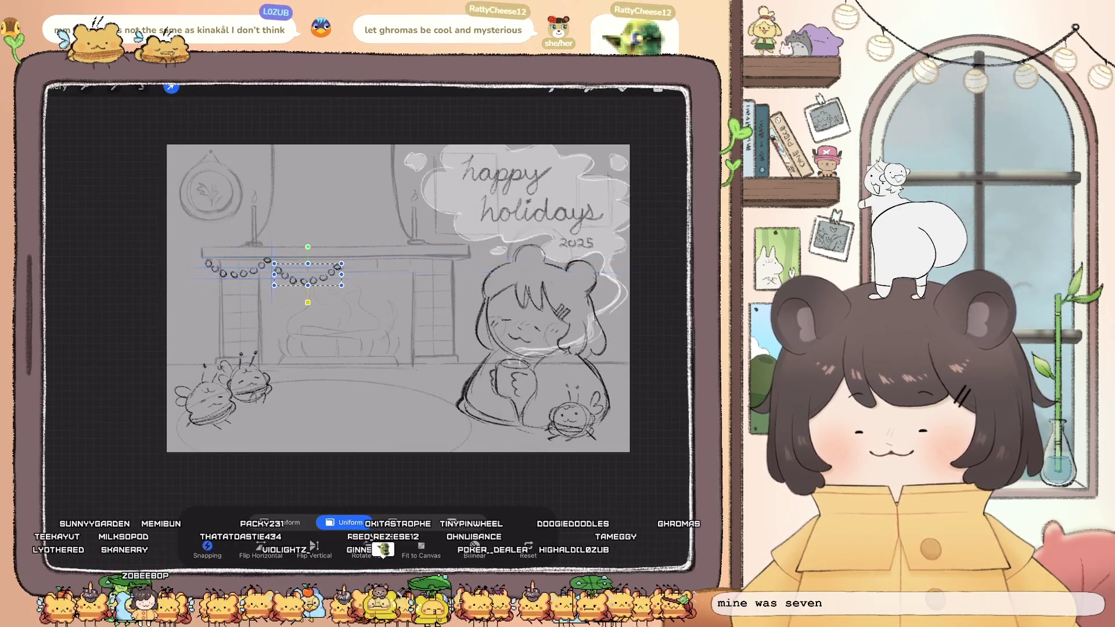
left_click_drag(307, 267, 305, 264)
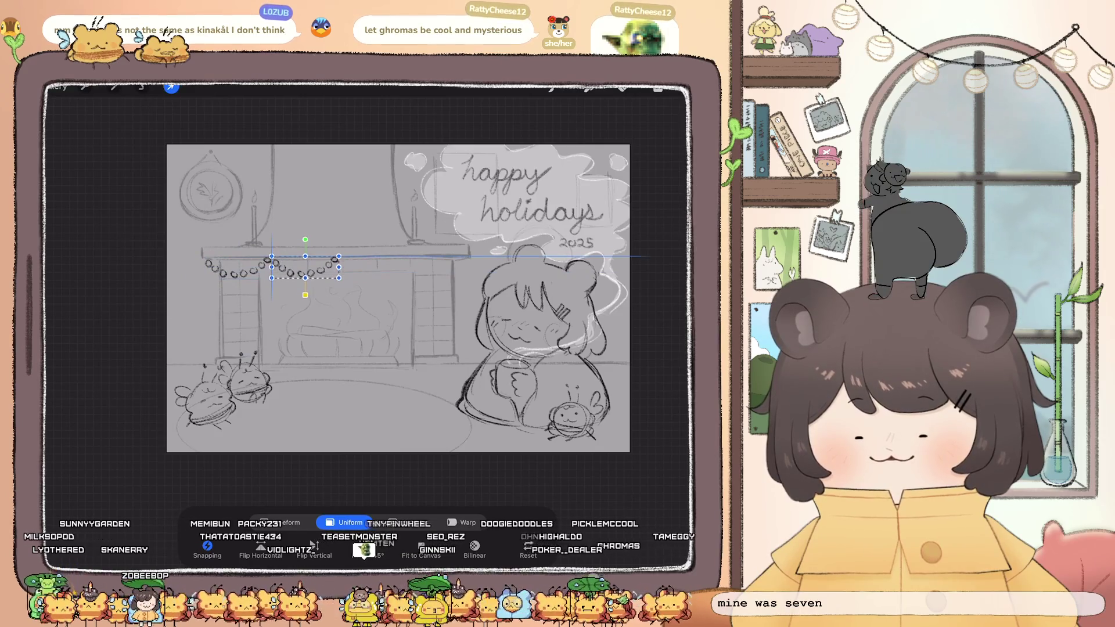
Paste two more garland copies, placing them rightward to the mantel's right end
left_click(658, 87)
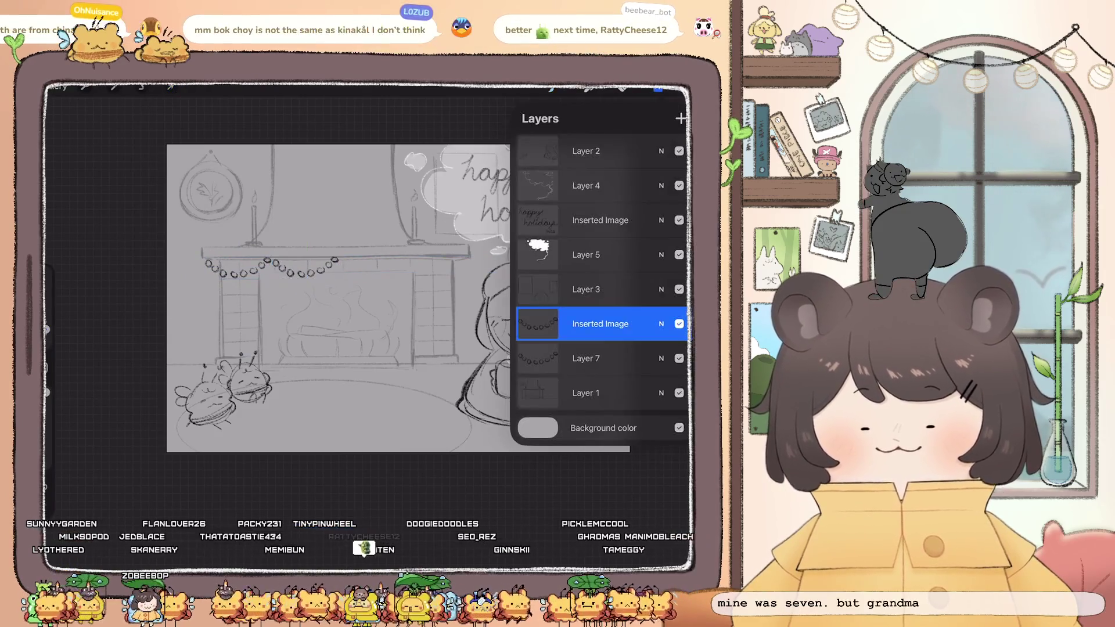
left_click(85, 87)
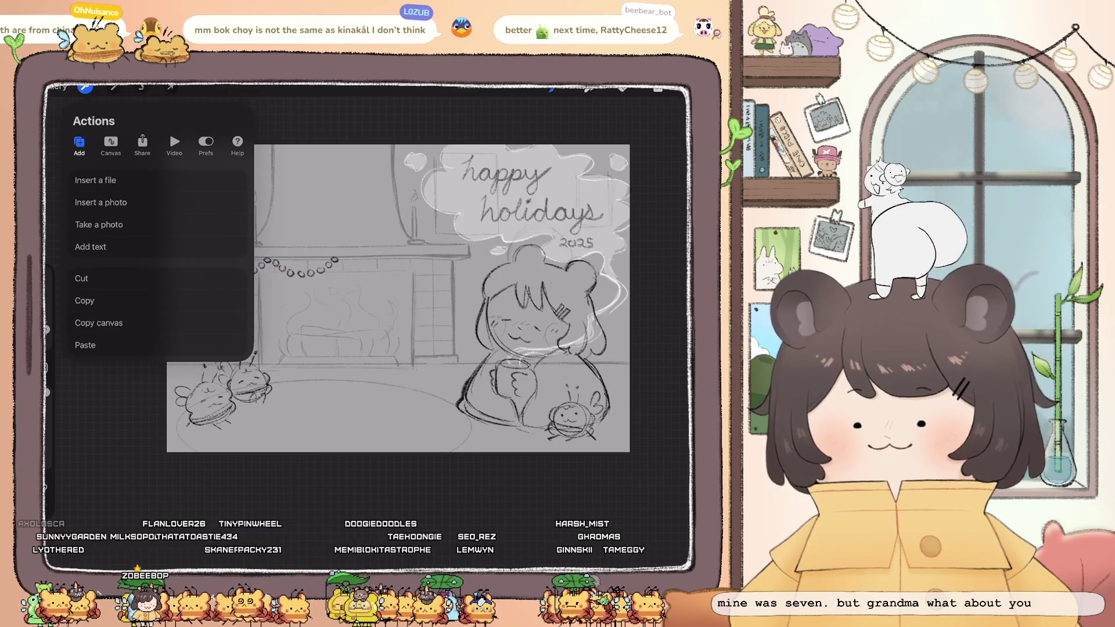
left_click(85, 345)
left_click_drag(227, 265, 373, 265)
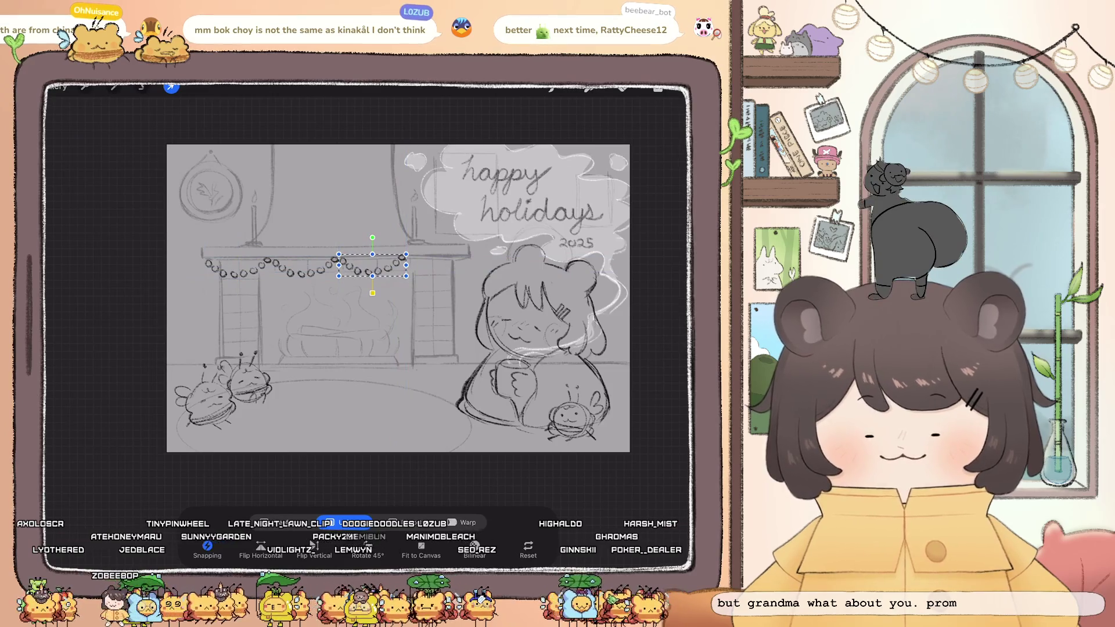
left_click(657, 88)
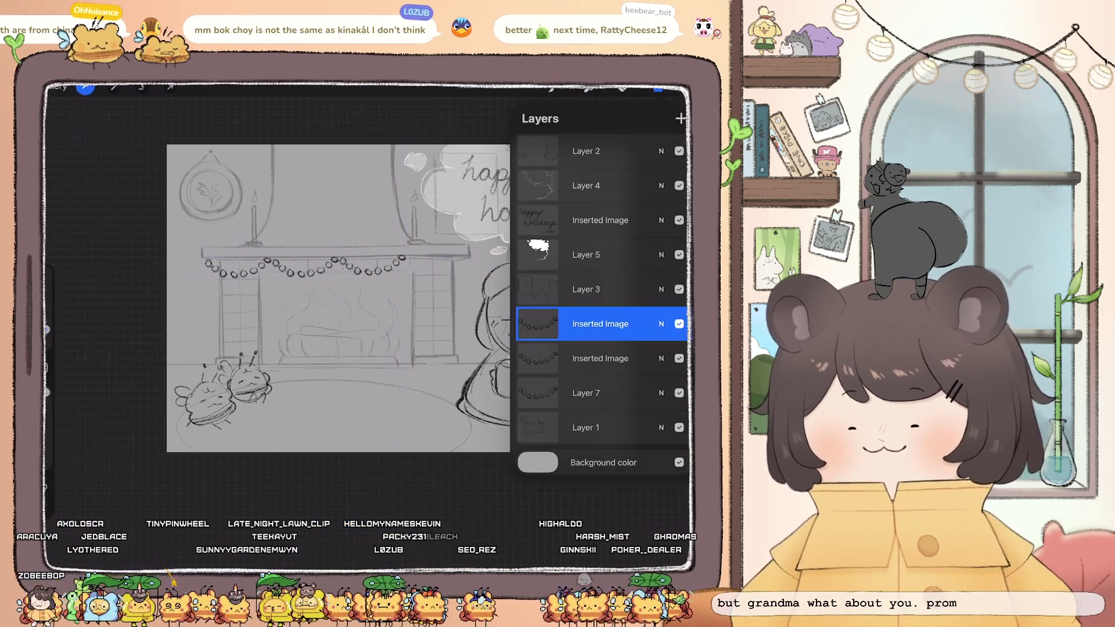
left_click(85, 87)
left_click(85, 345)
mouse_move(316, 274)
left_mouse_down()
mouse_move(434, 252)
mouse_move(439, 265)
left_mouse_up()
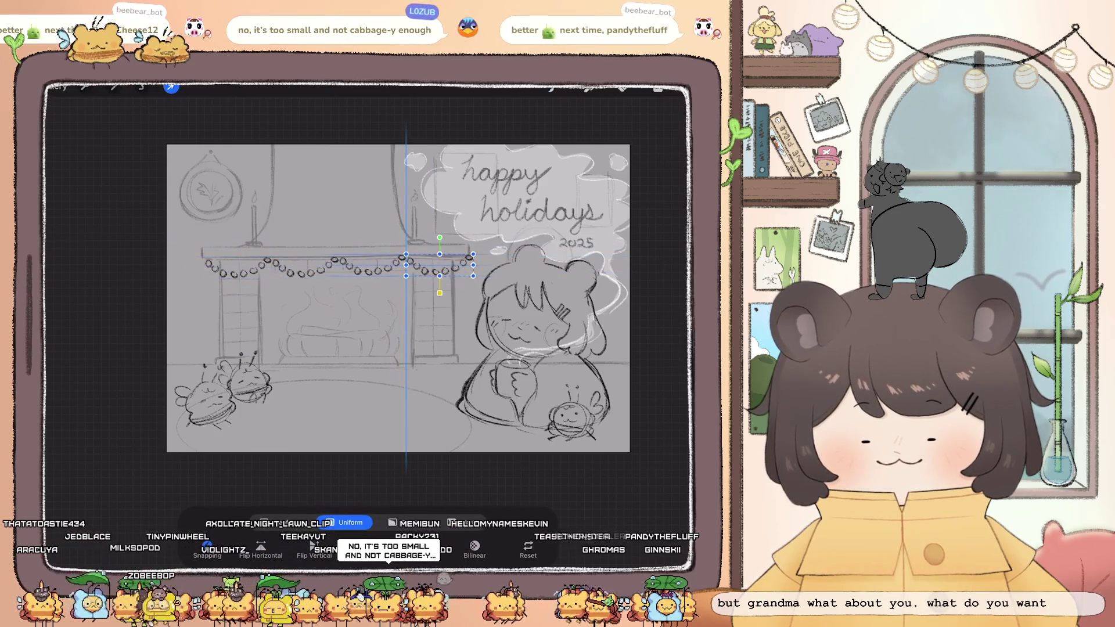
left_click(657, 88)
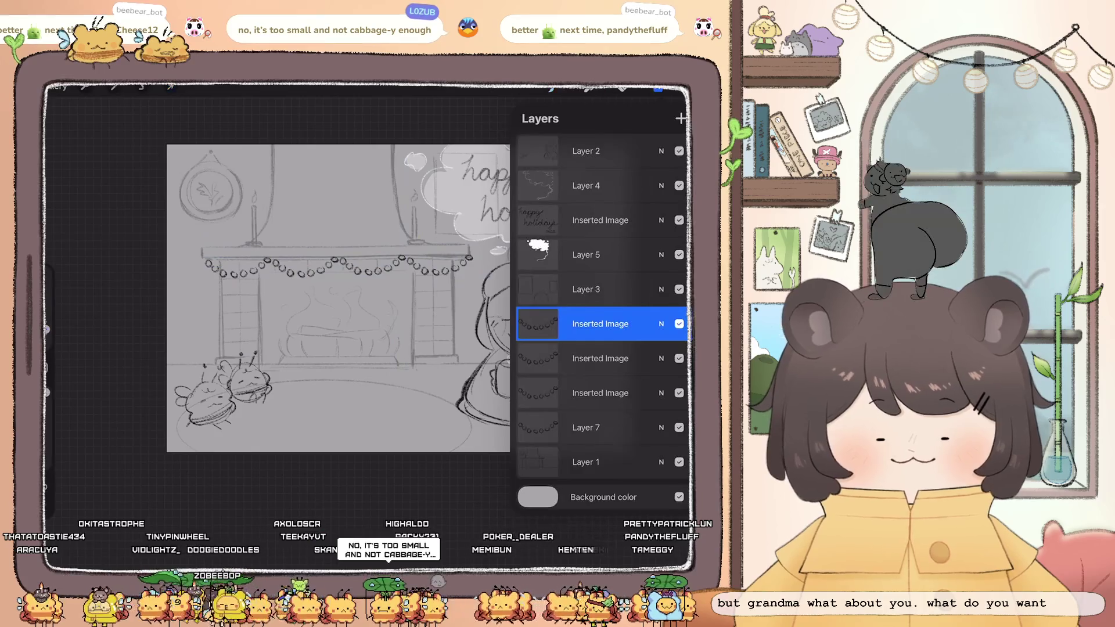
Merge the garland copies into Layer 7 and narrow the whole garland slightly
left_click(585, 325)
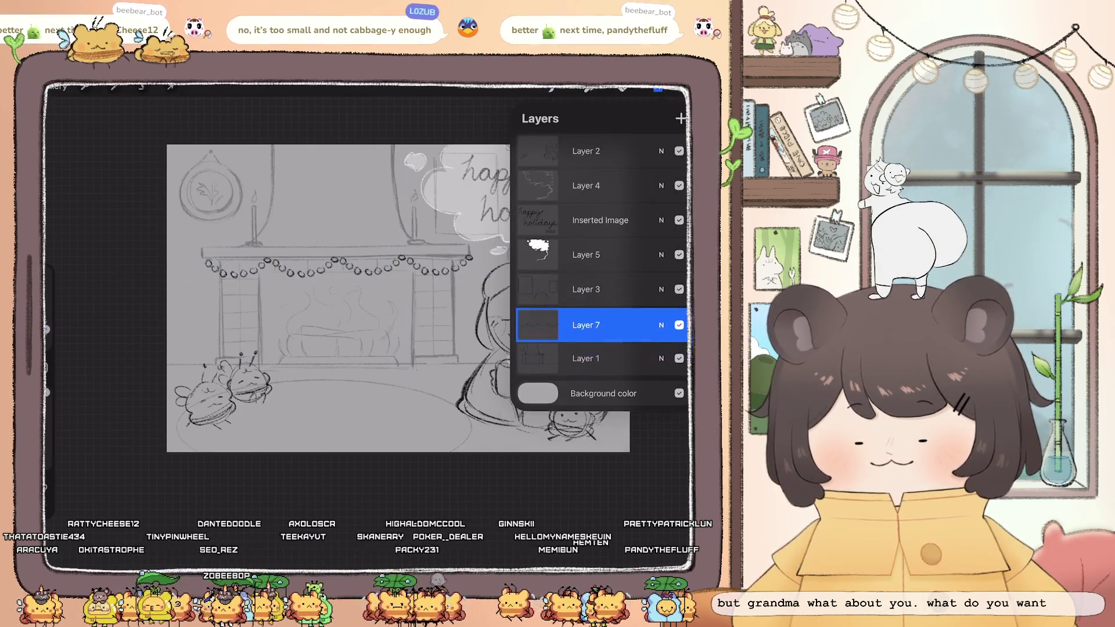
left_click(171, 87)
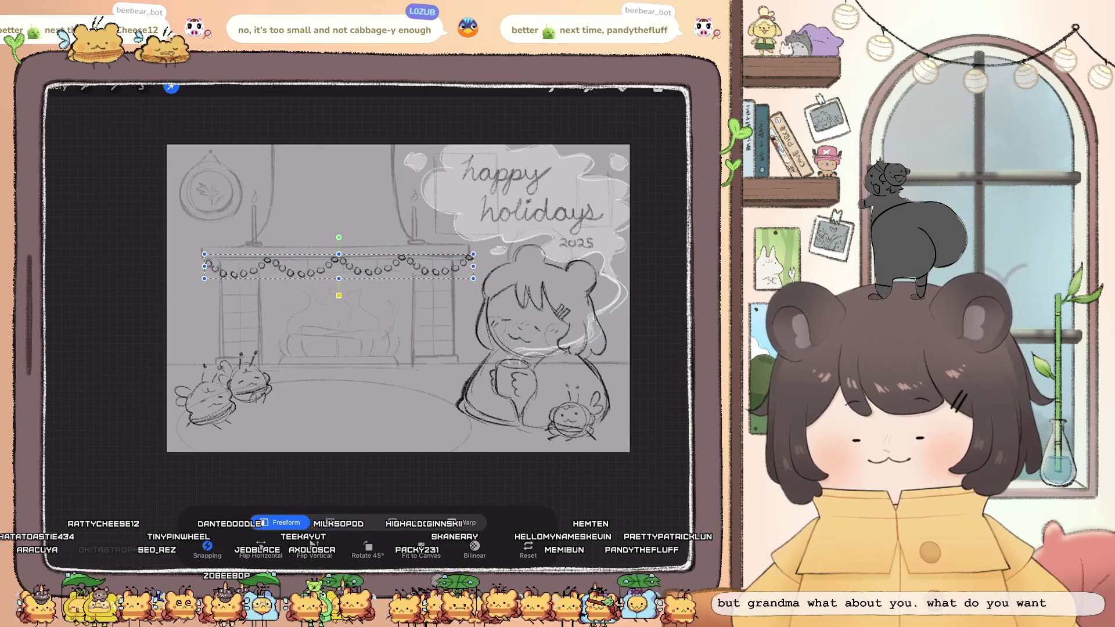
left_click_drag(474, 266, 469, 268)
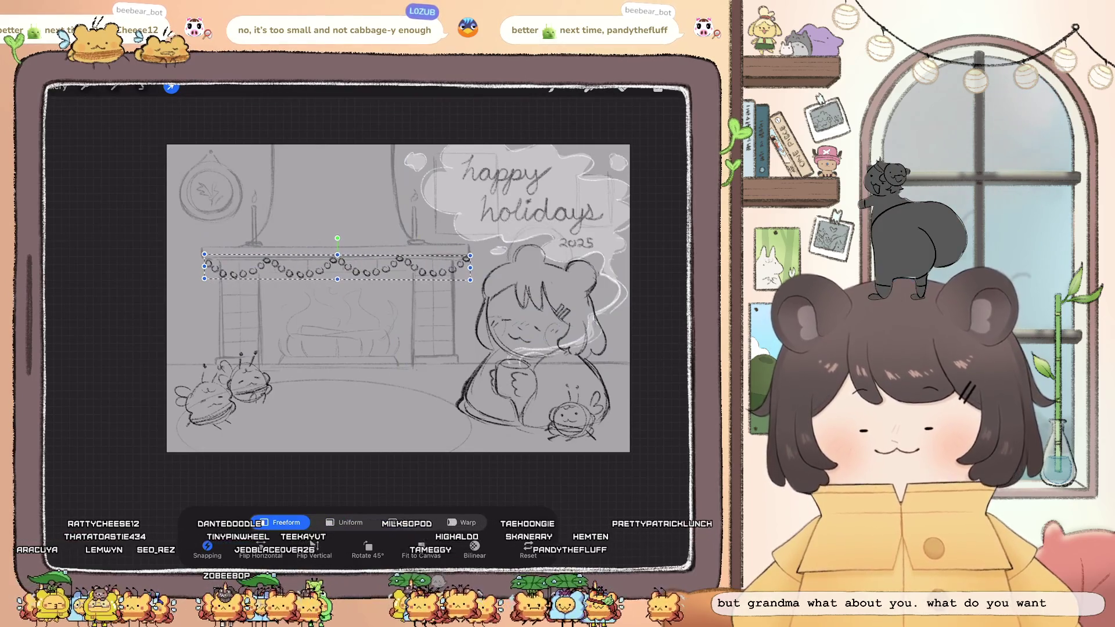
left_click(657, 87)
left_click(657, 87)
scroll(389, 299, "down", 5)
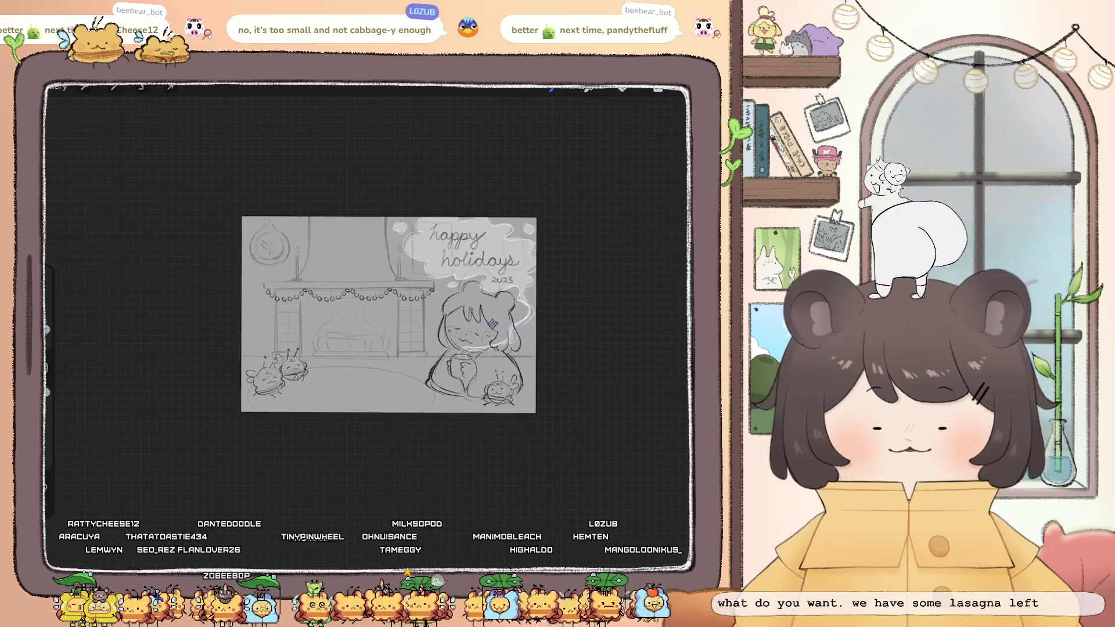
Make Layer 1 the active layer
left_click(657, 87)
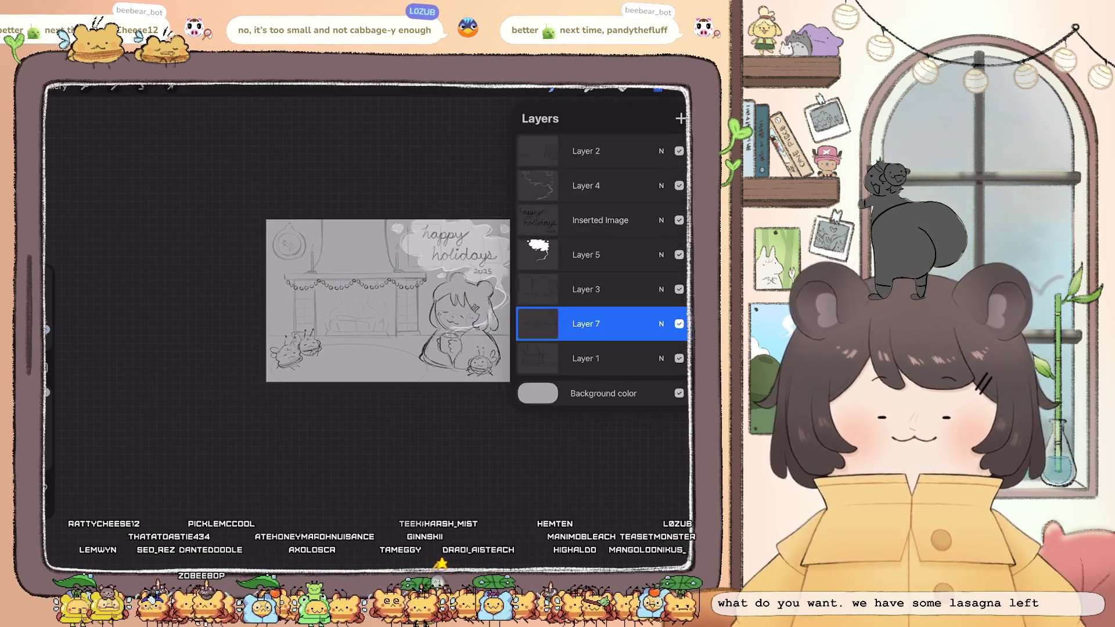
left_click(114, 87)
scroll(388, 301, "up", 5)
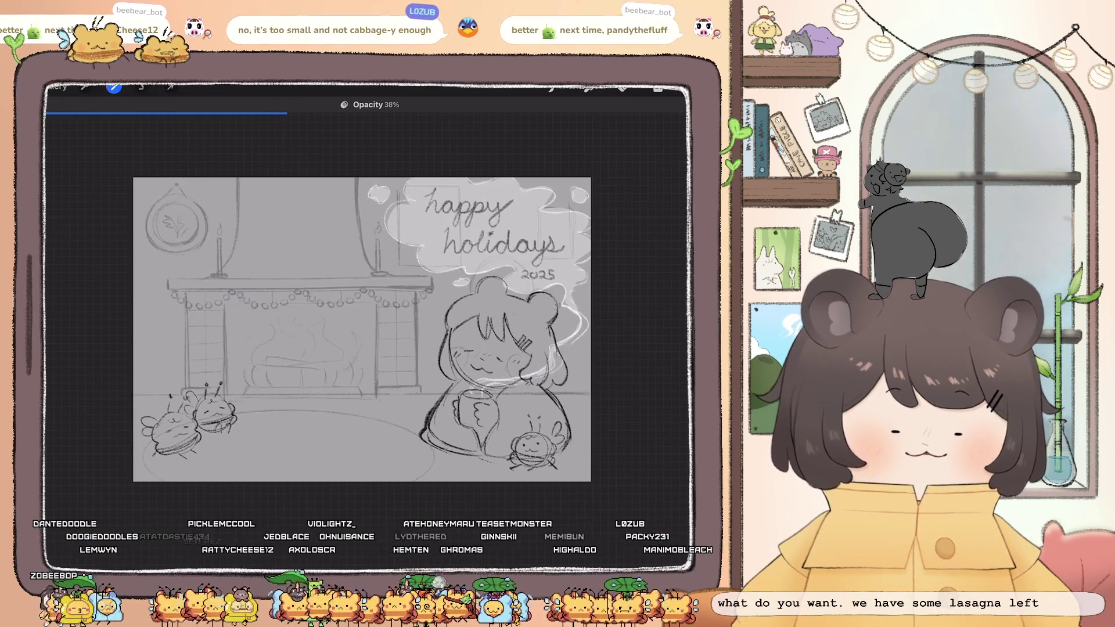
key("l")
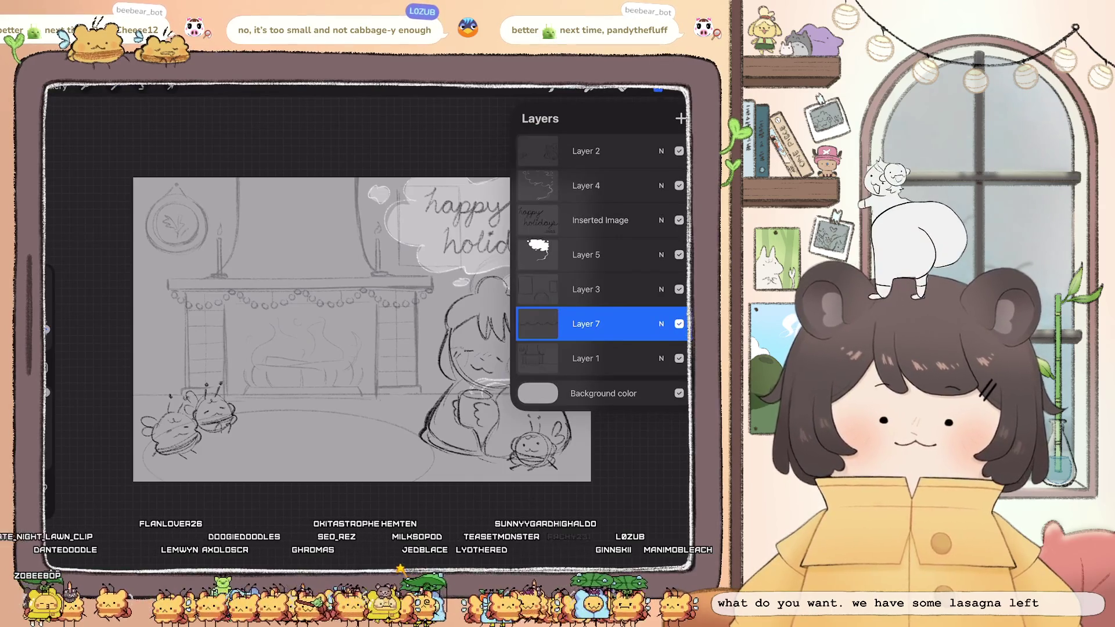
left_click(586, 358)
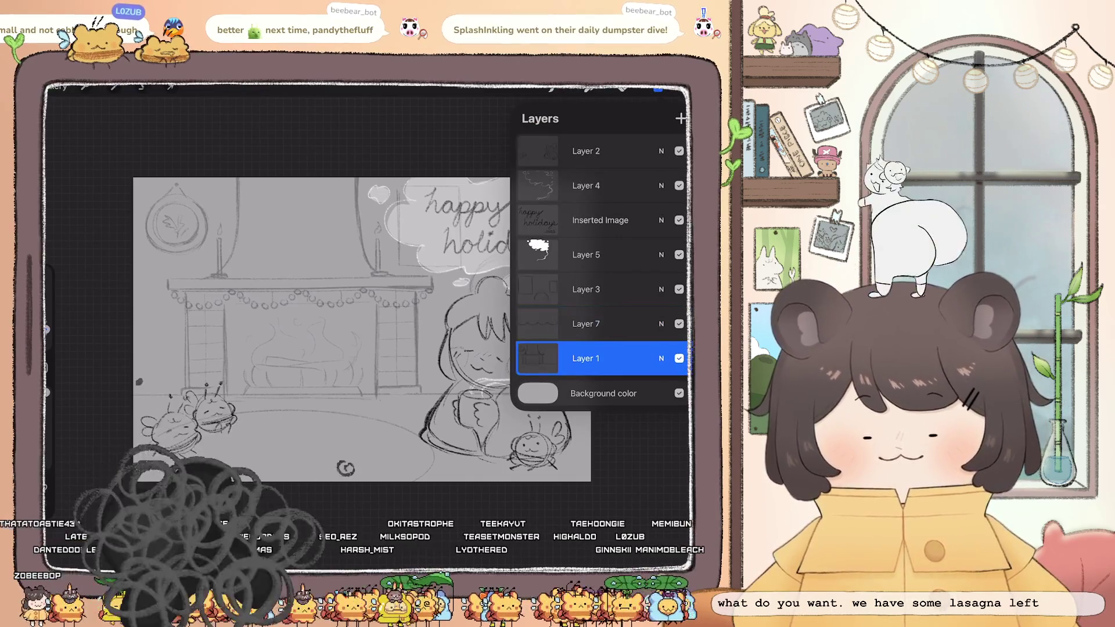
Draw leaves along the mantel shelf between the candles on Layer 1, undoing one stray stroke
left_click(551, 87)
left_click(551, 87)
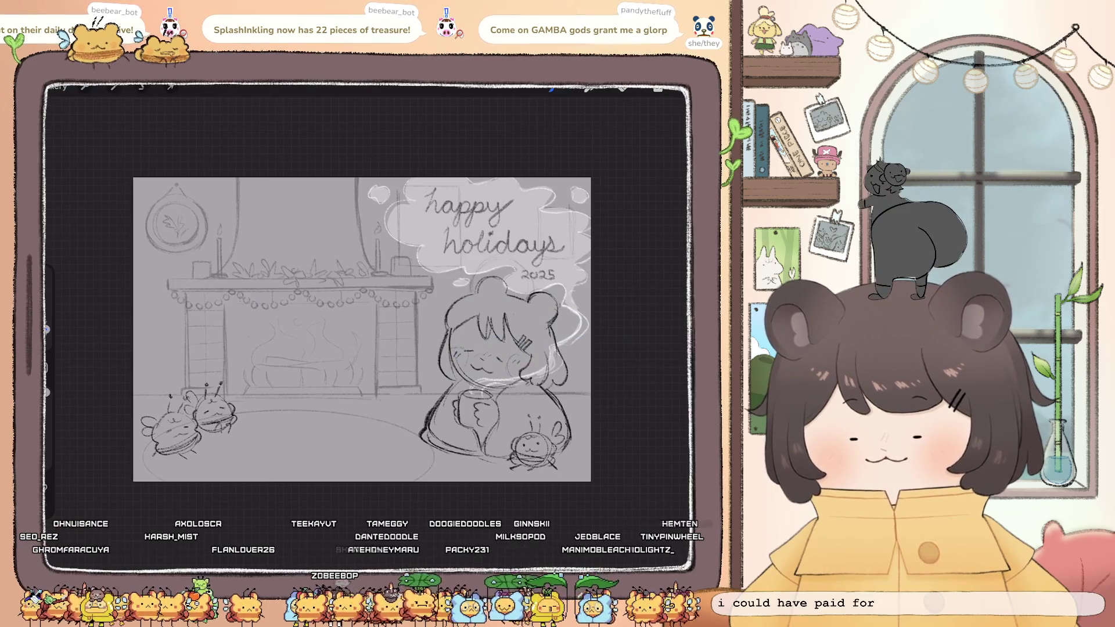
scroll(362, 329, "down", 3)
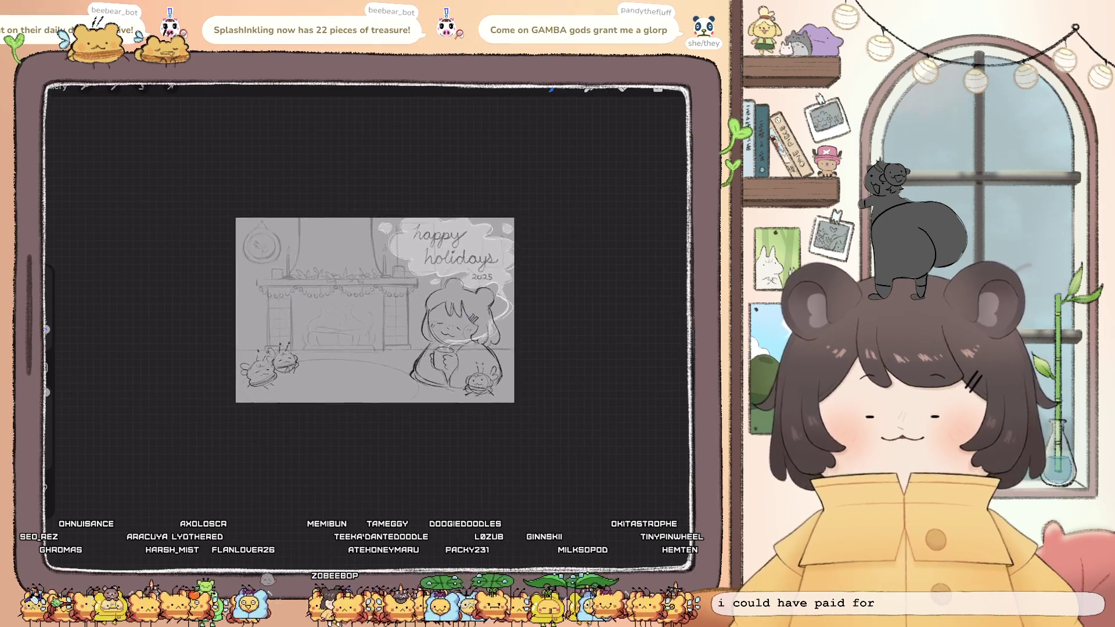
scroll(340, 316, "up", 3)
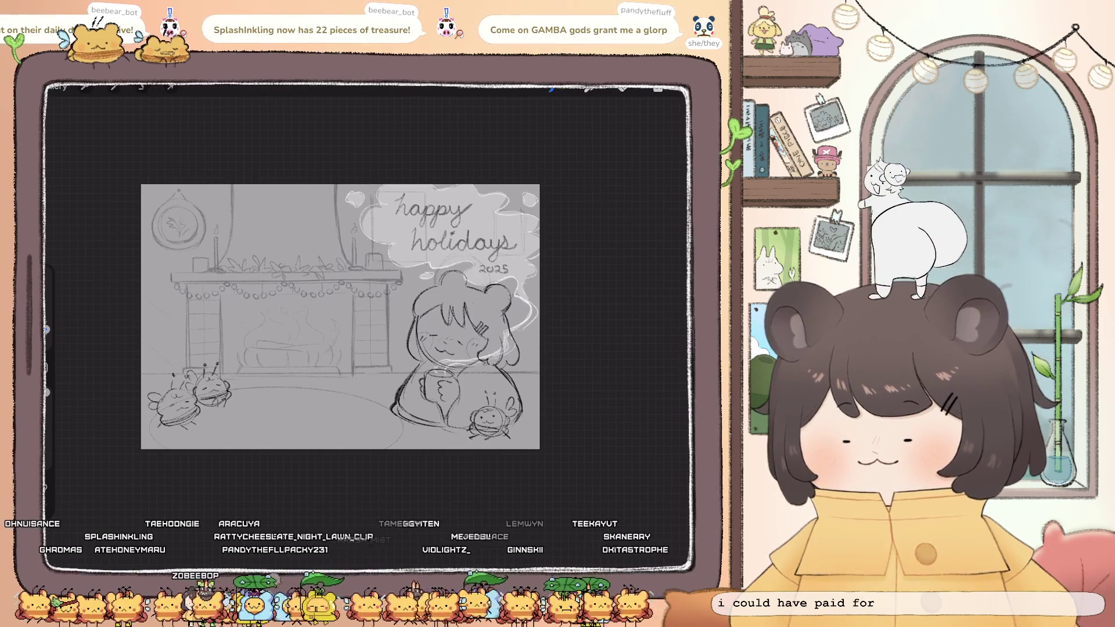
key("ctrl+z")
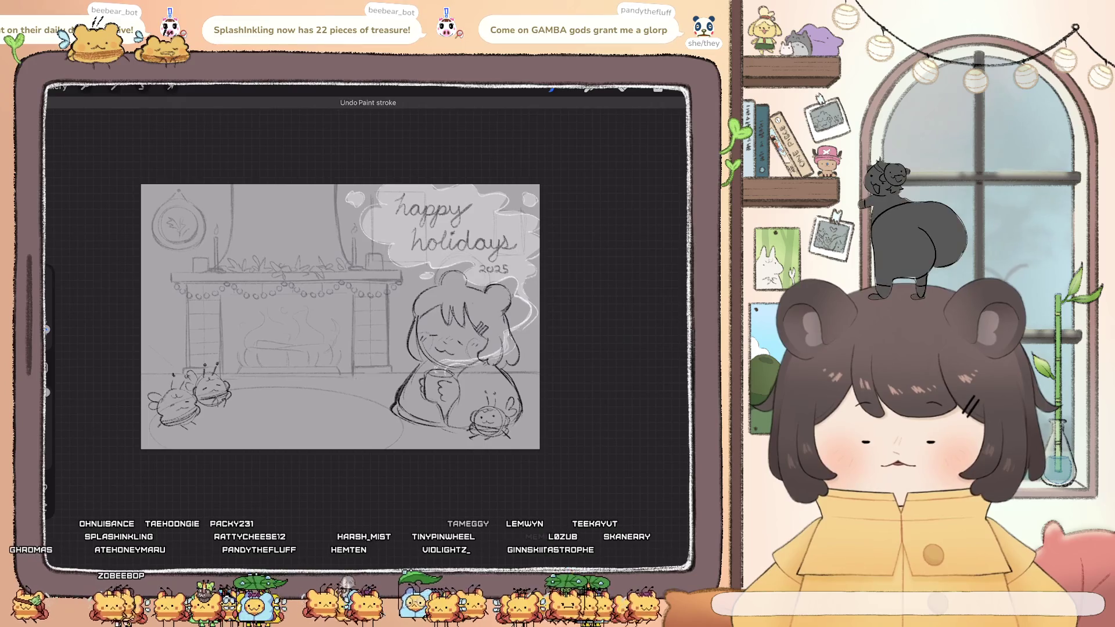
scroll(326, 325, "up", 2)
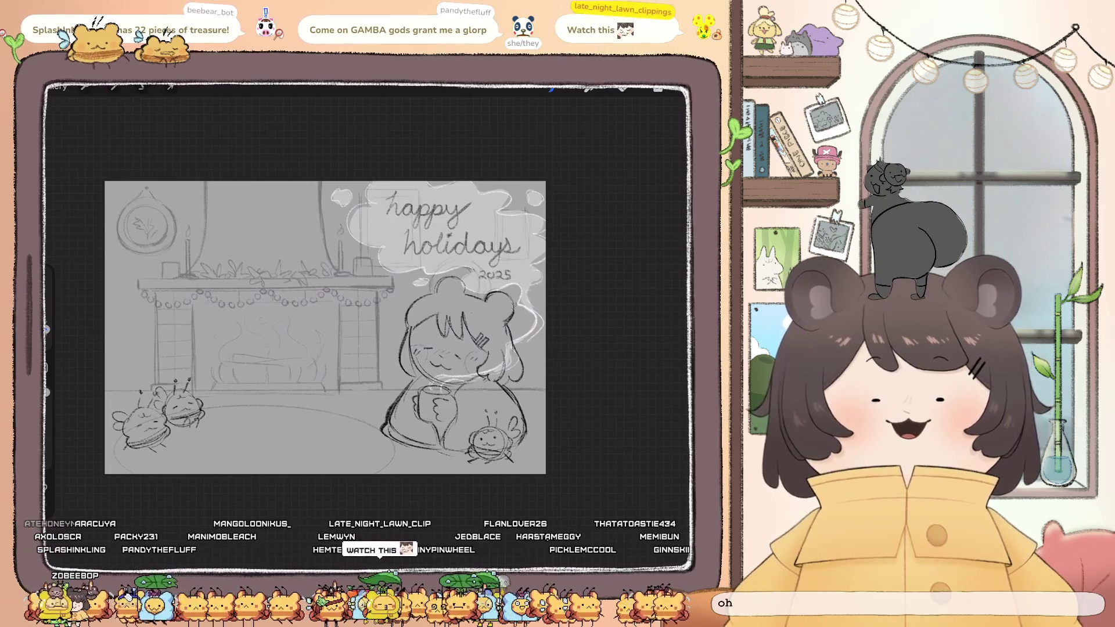
left_click(658, 88)
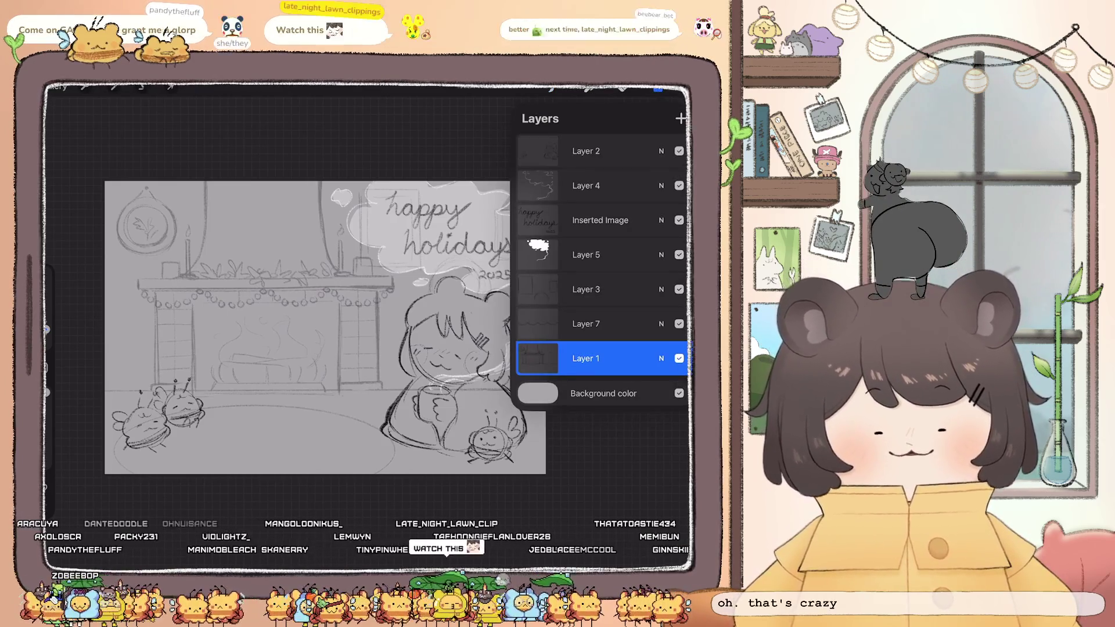
Pinch Layer 3 and Layer 7 down into Layer 1 to merge them
left_click_drag(587, 359, 587, 347)
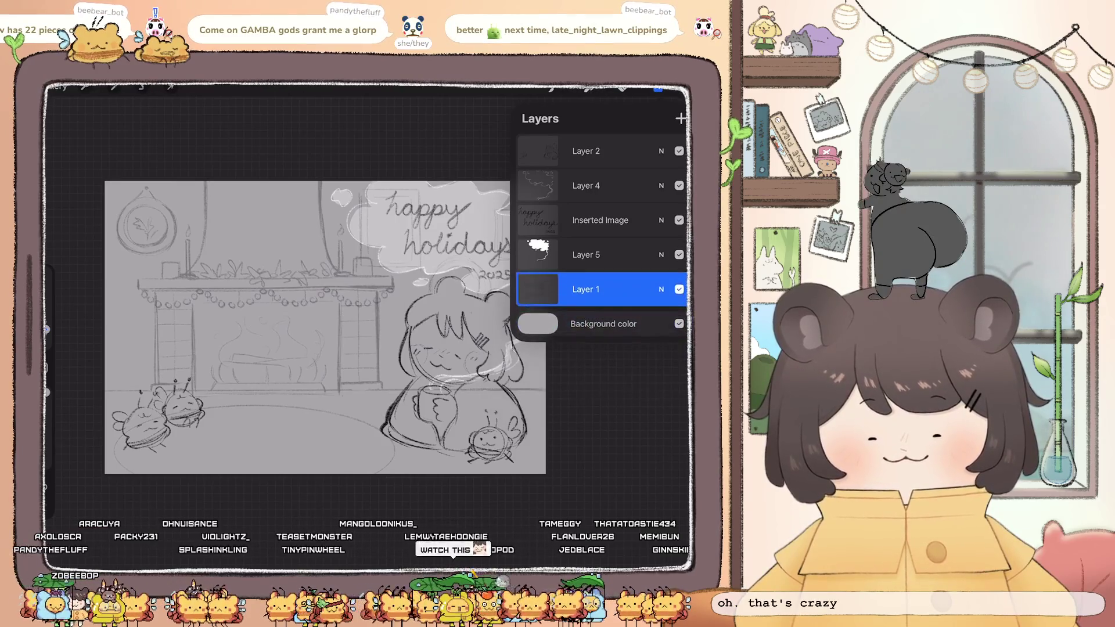
left_click(658, 88)
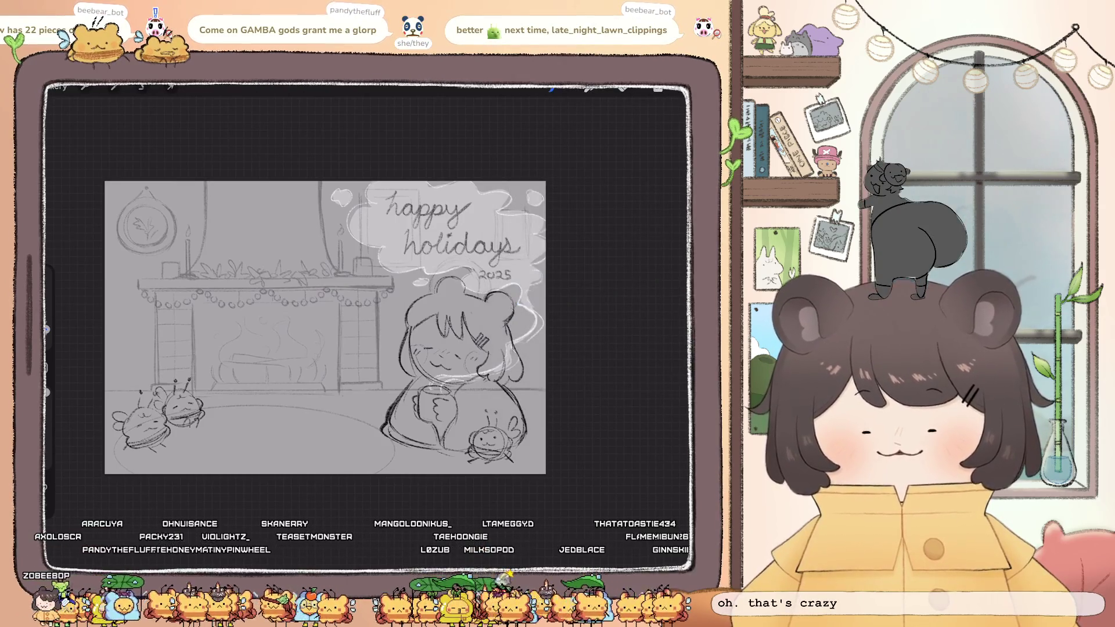
scroll(355, 349, "up", 2)
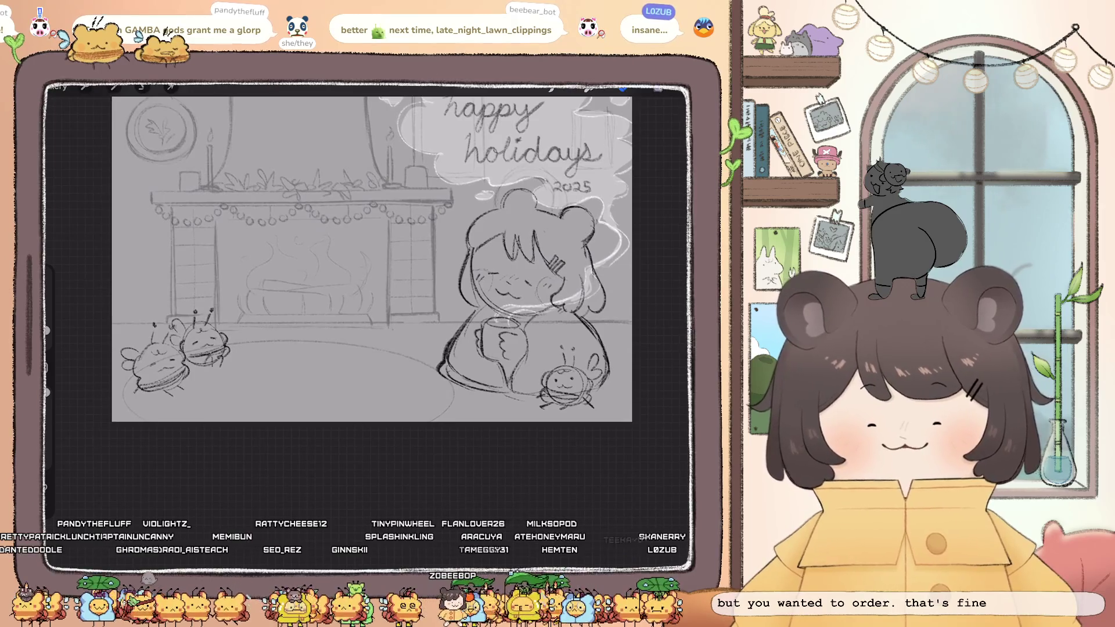
Undo a stray stroke and start drawing a bumpy edge along the front of the rug
key("l")
key("l")
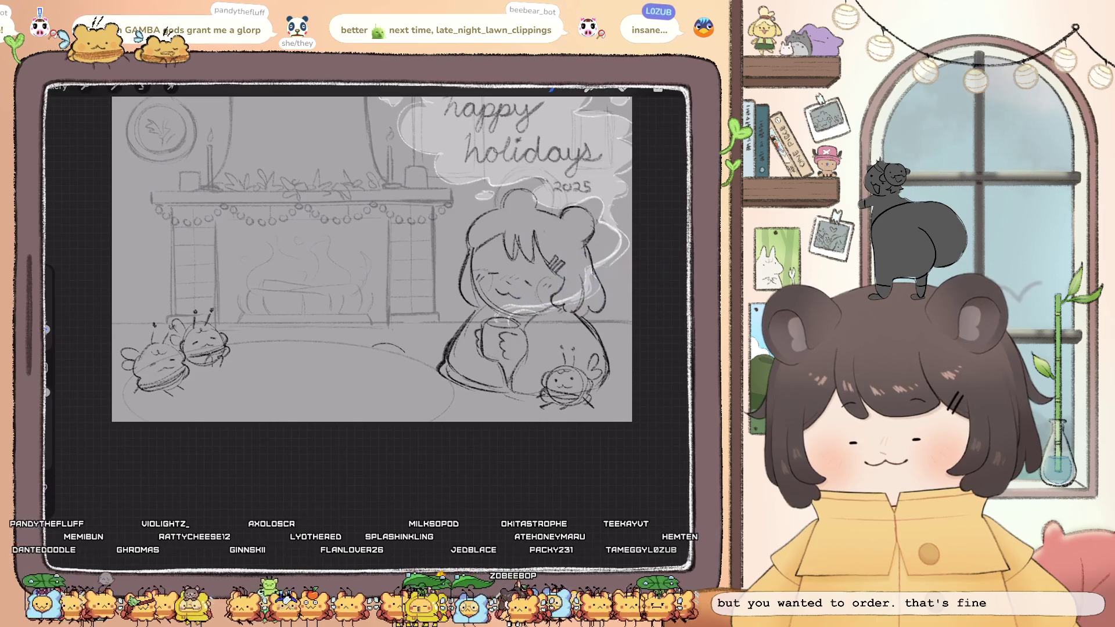
key("ctrl+z")
key("l")
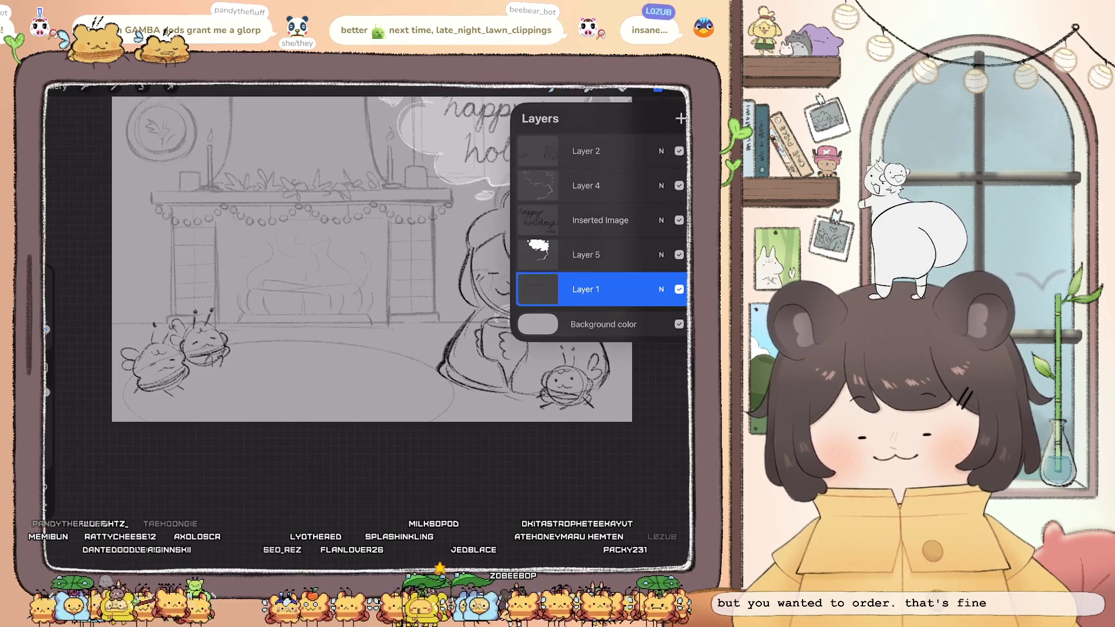
key("ctrl+shift+n")
key("l")
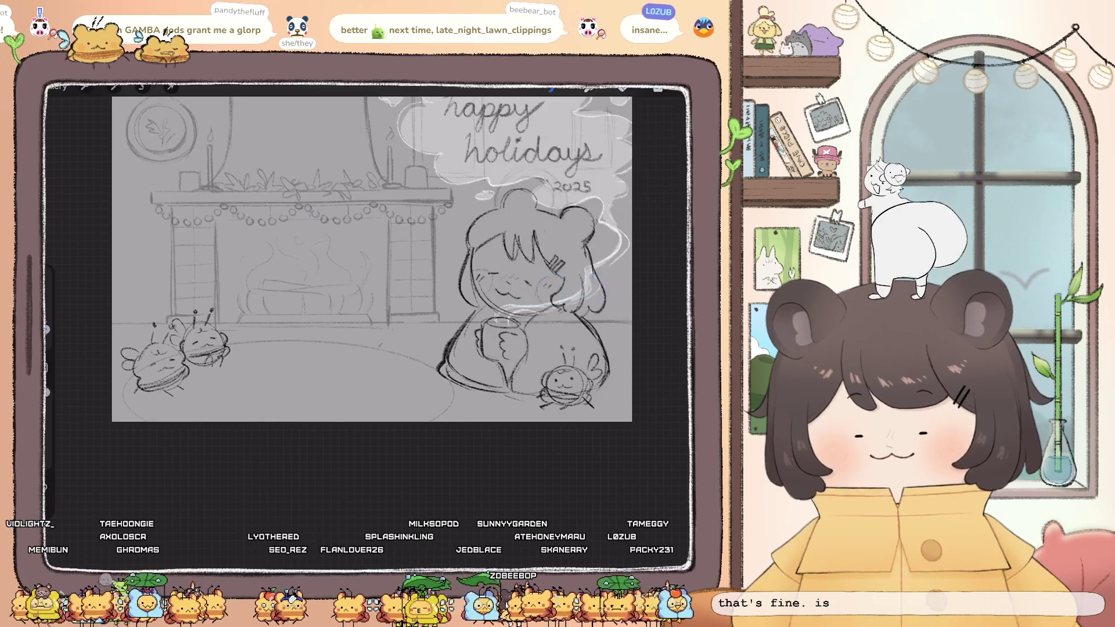
mouse_move(380, 348)
left_mouse_down()
mouse_move(442, 357)
mouse_move(234, 341)
left_mouse_up()
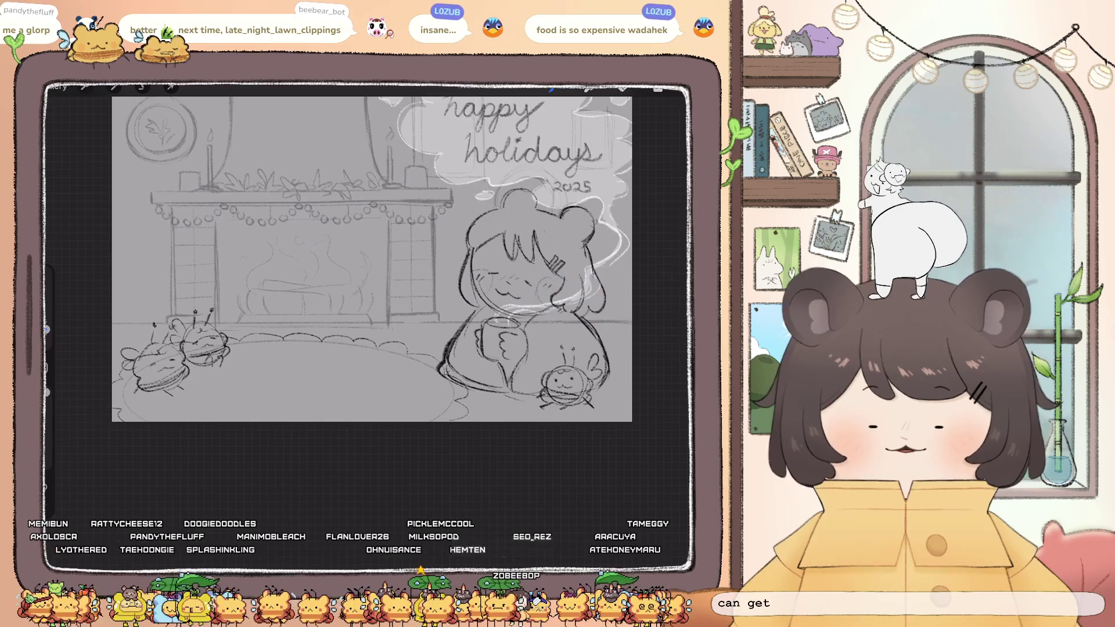
Lower the brush opacity to about a third and set the brush size to 6%
left_click(658, 87)
left_click(598, 289)
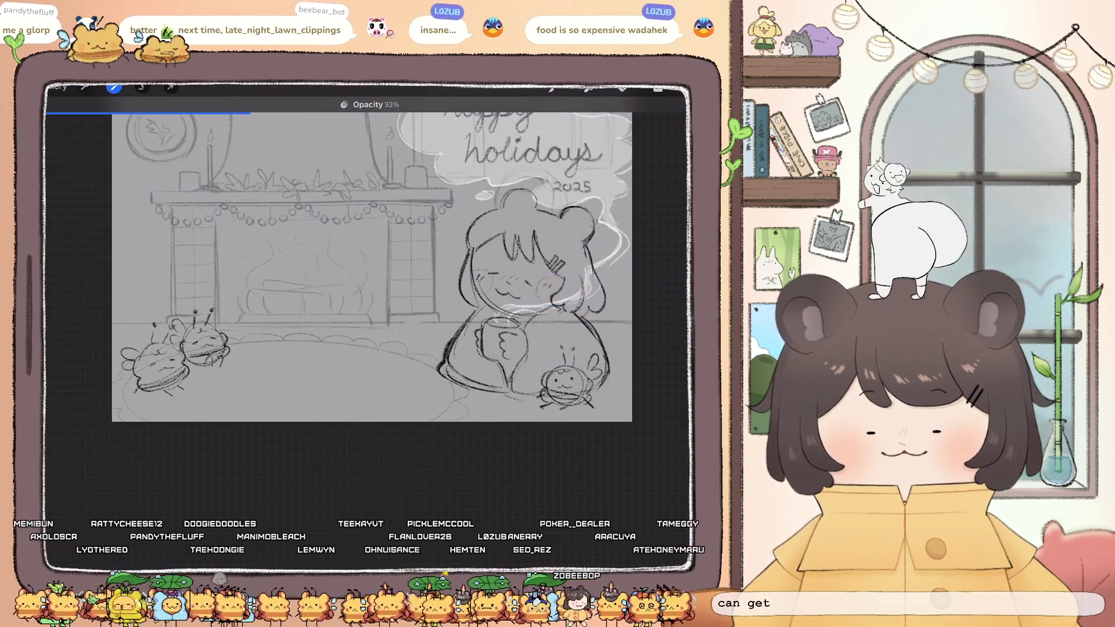
left_click(658, 88)
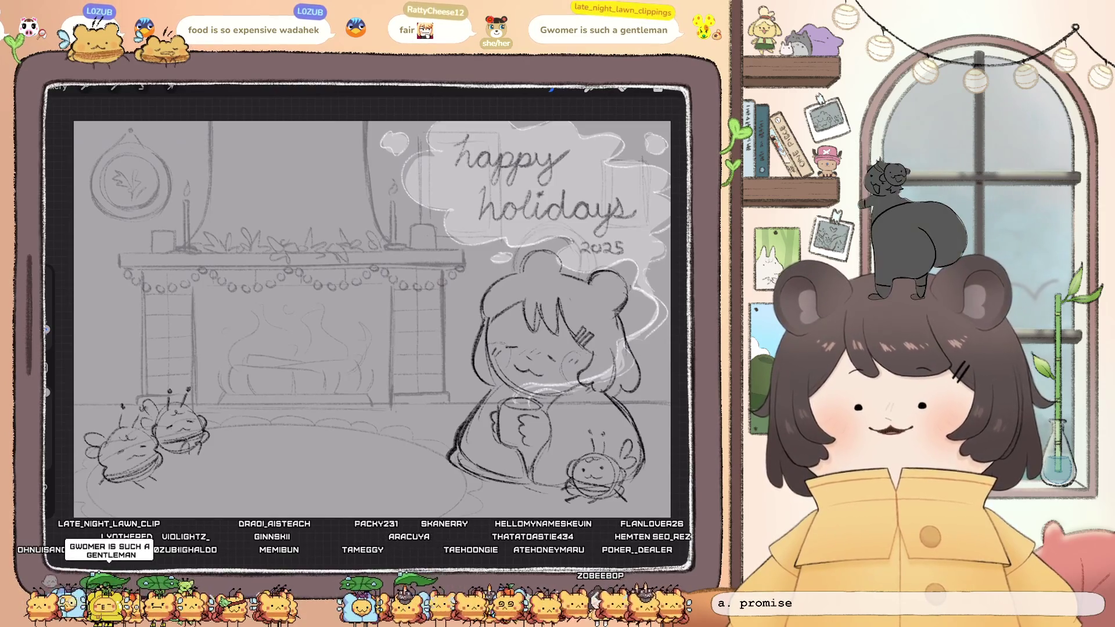
left_click(658, 88)
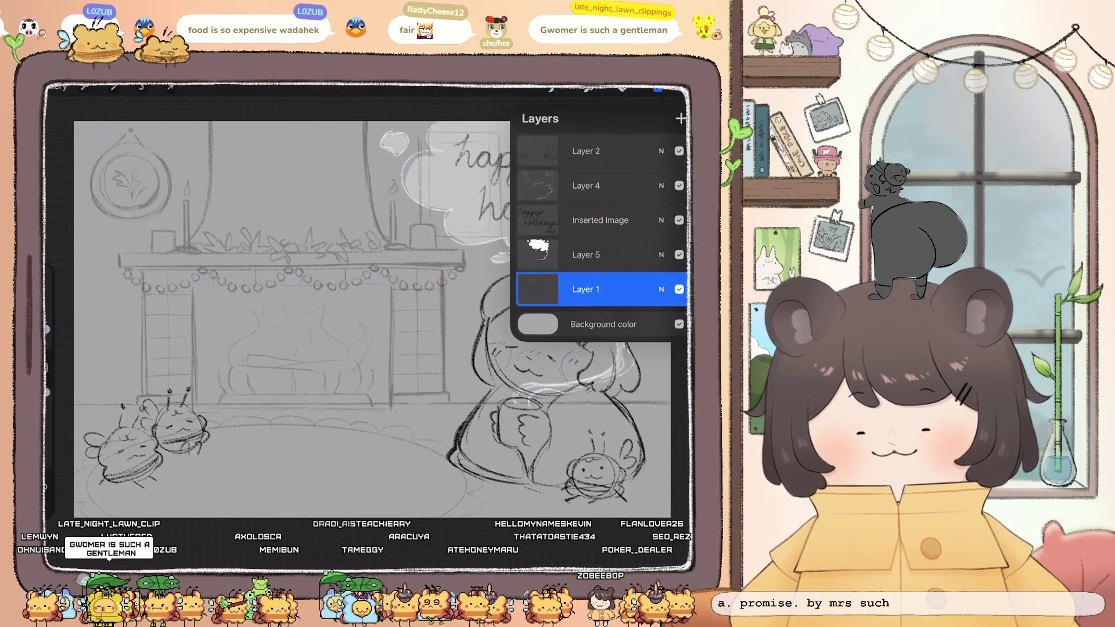
left_click(658, 88)
left_click(658, 88)
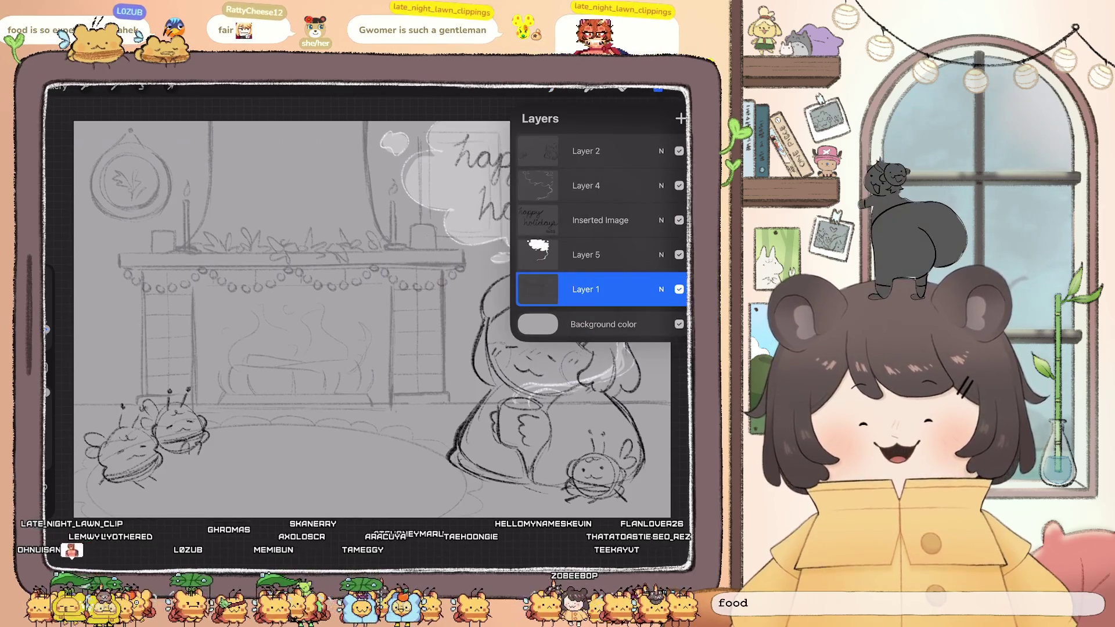
left_click(658, 88)
left_click_drag(46, 329, 46, 326)
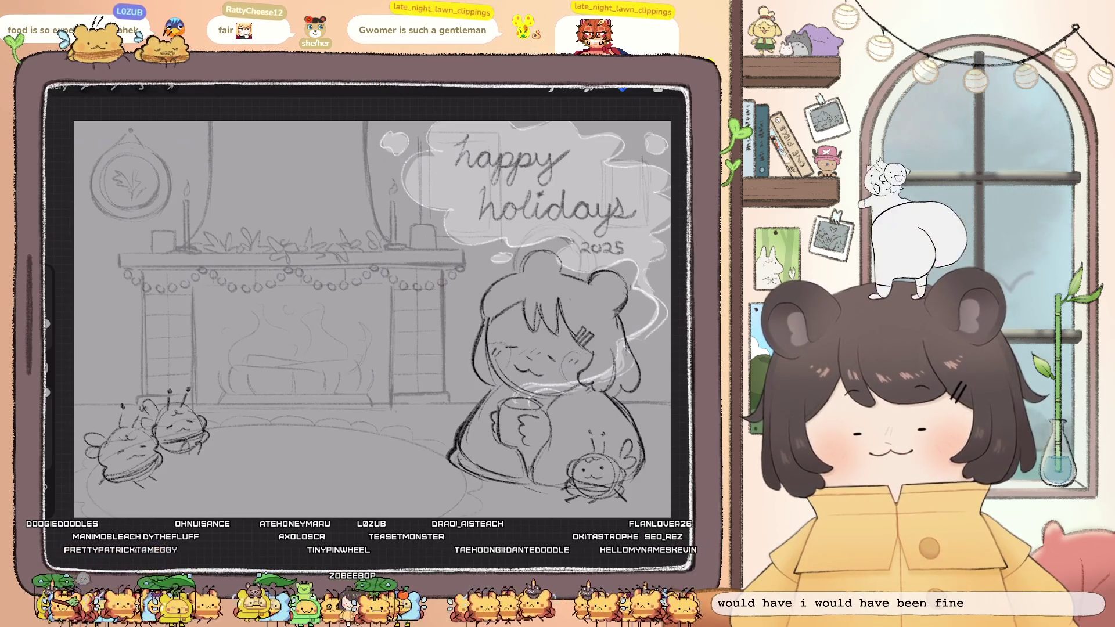
left_click(658, 89)
left_click(658, 88)
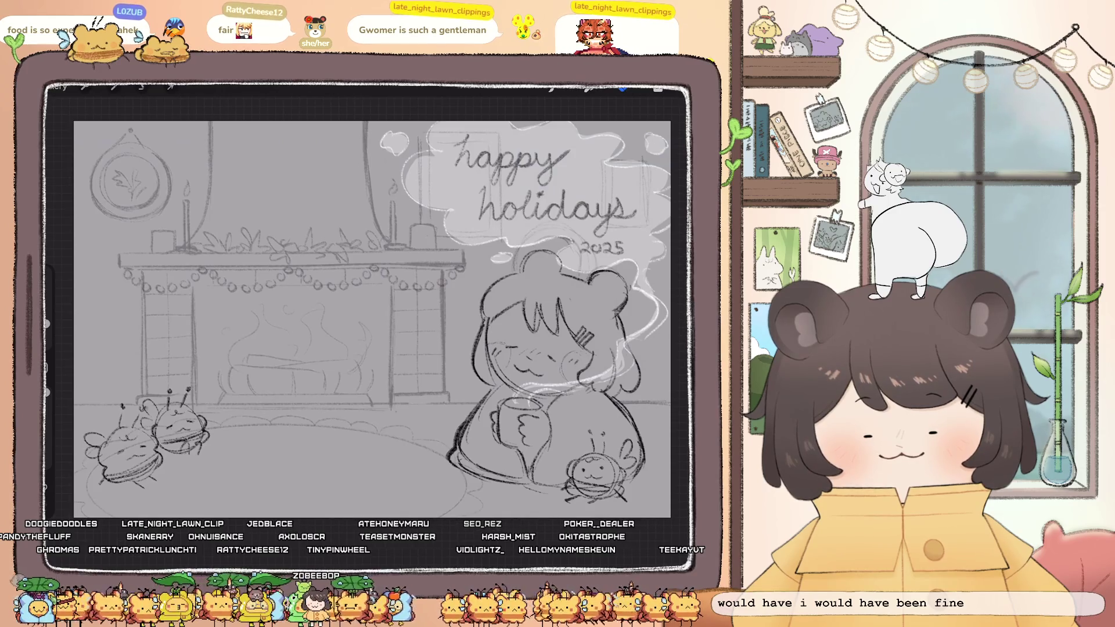
left_click(658, 88)
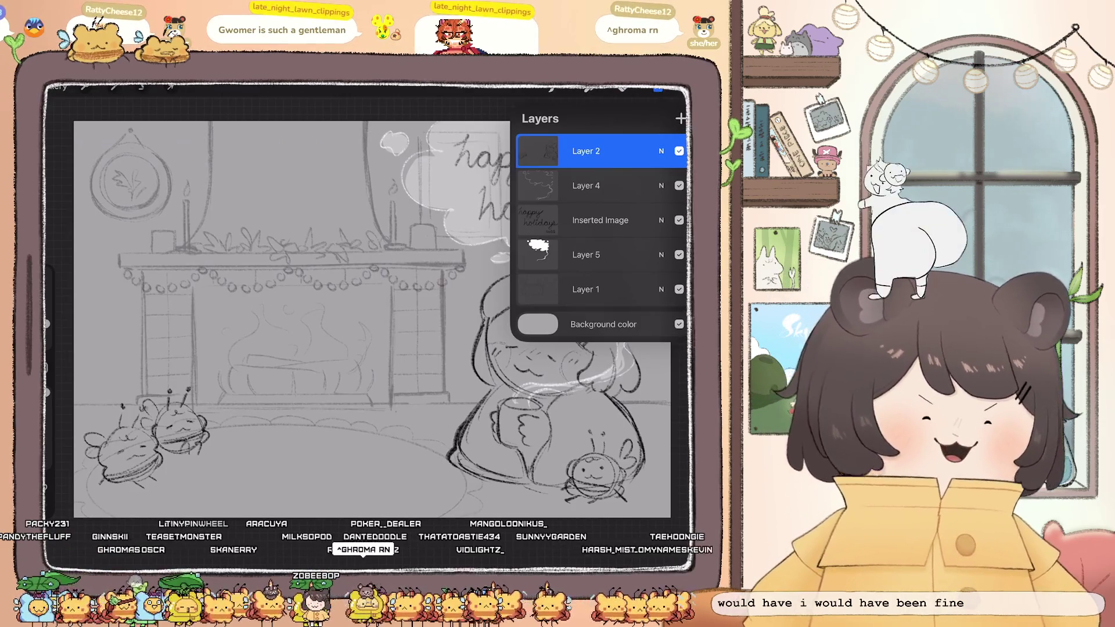
Merge the sketch layers into one and fade it to 49% opacity
left_click(657, 89)
scroll(375, 320, "down", 2)
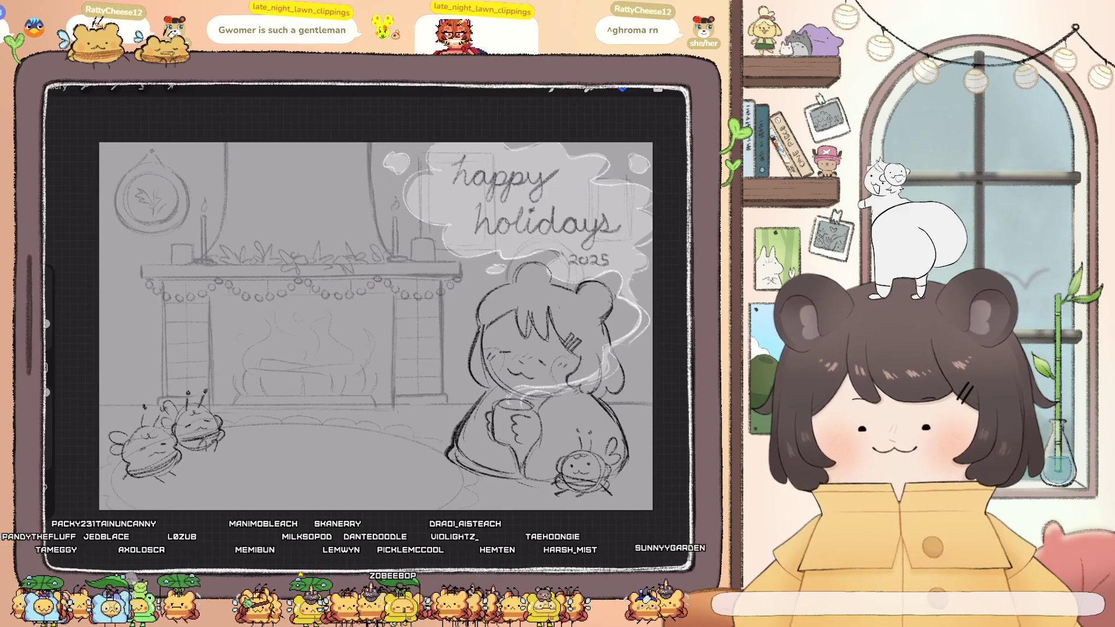
left_click(658, 88)
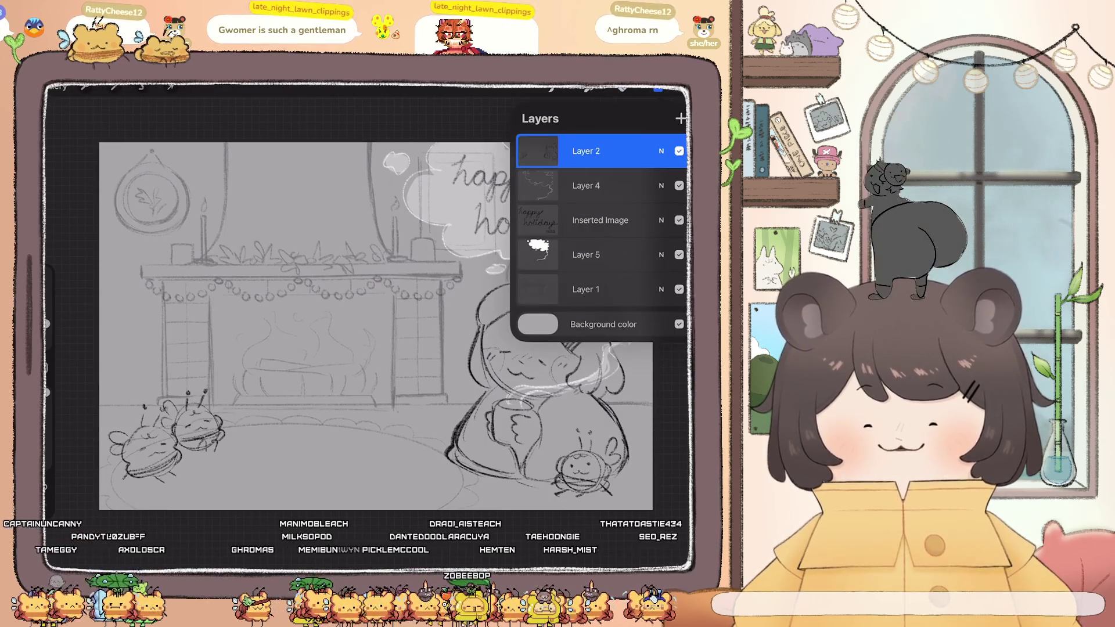
left_click_drag(586, 150, 586, 285)
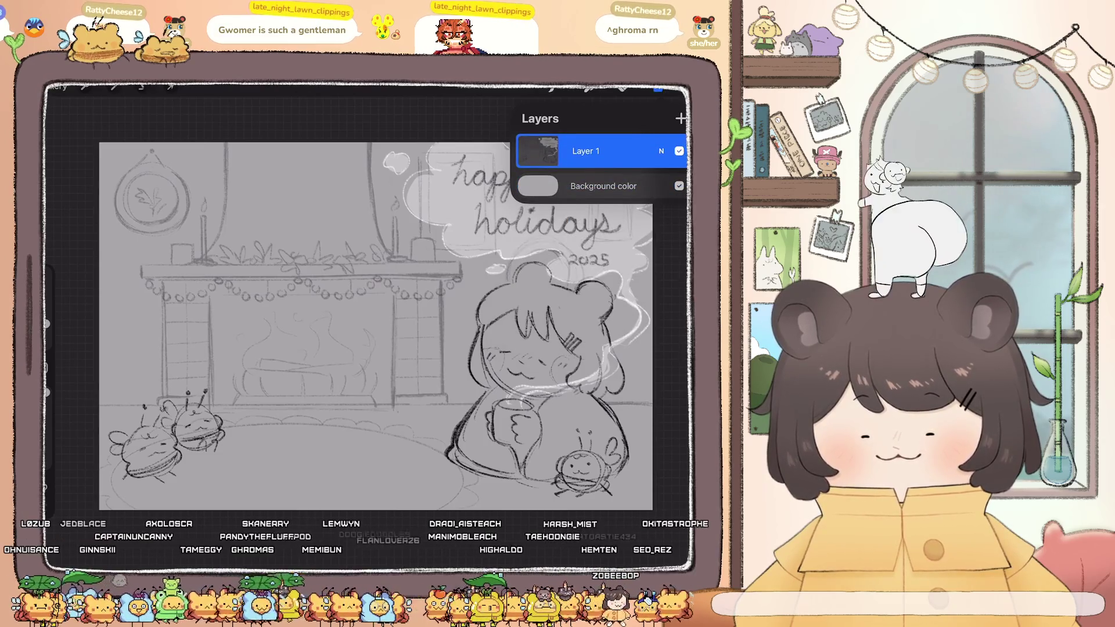
left_click(601, 150)
left_click_drag(471, 326, 360, 325)
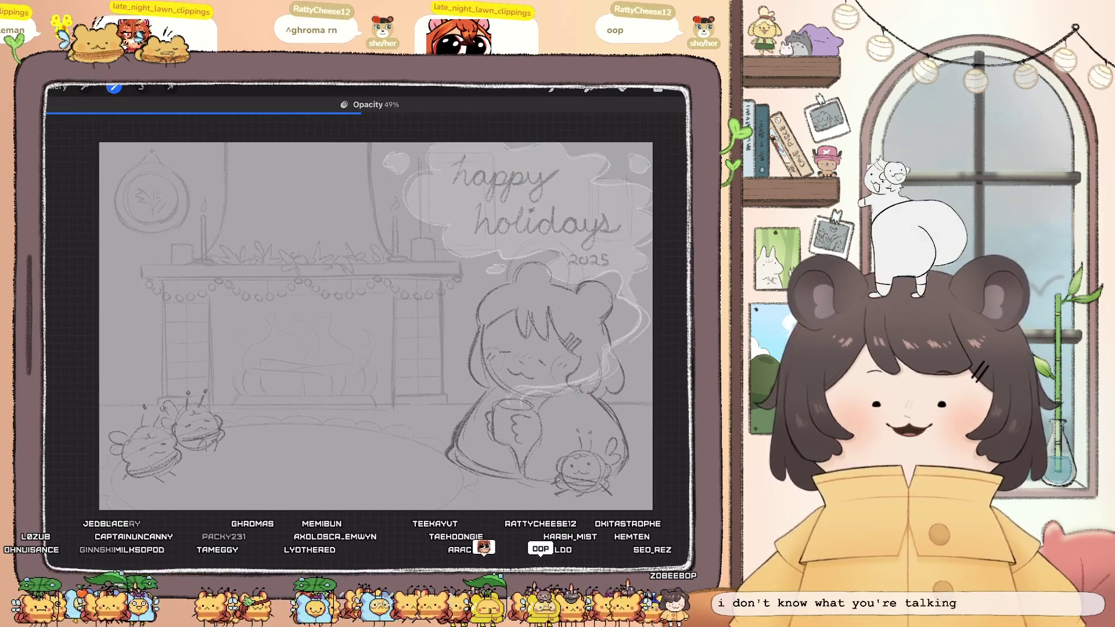
Add a new empty layer above the merged sketch
left_click(623, 88)
left_click(675, 114)
left_click(622, 88)
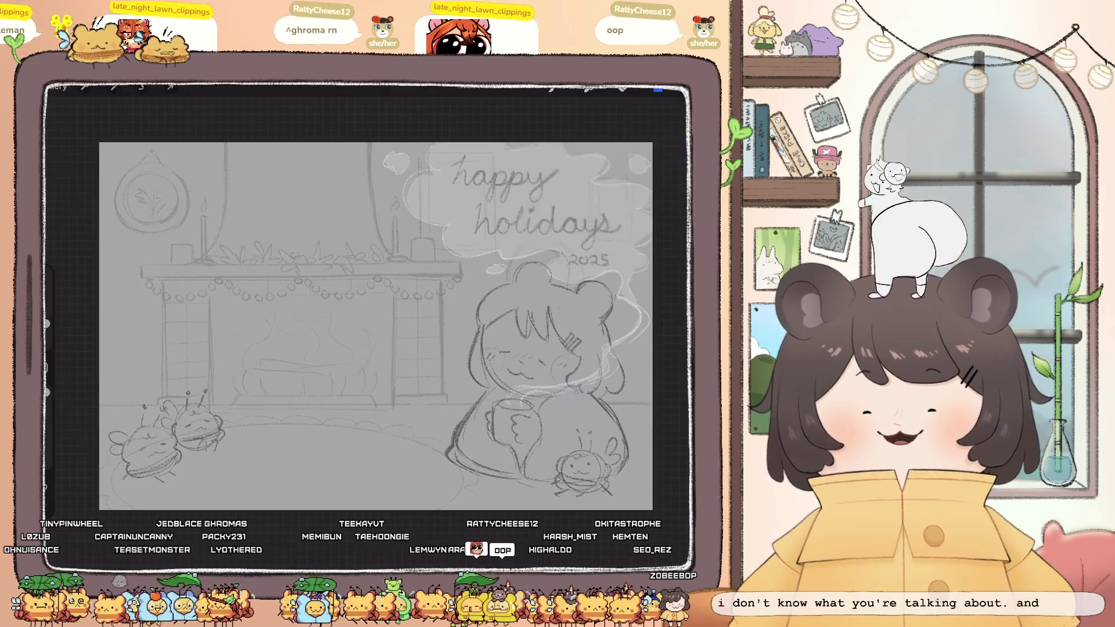
scroll(375, 326, "up", 2)
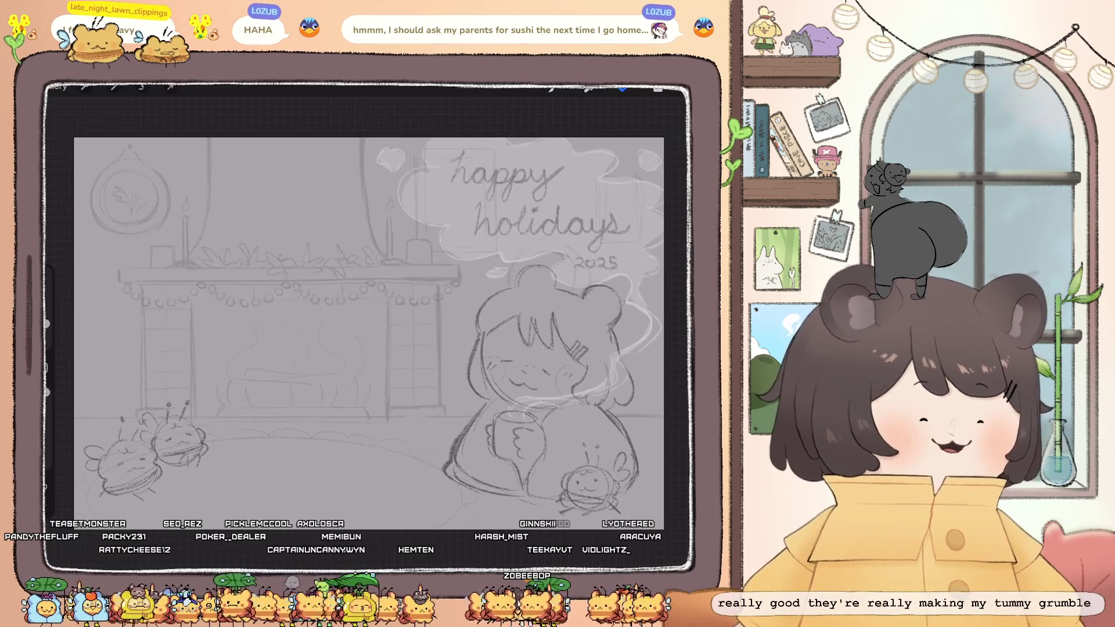
scroll(370, 333, "down", 1)
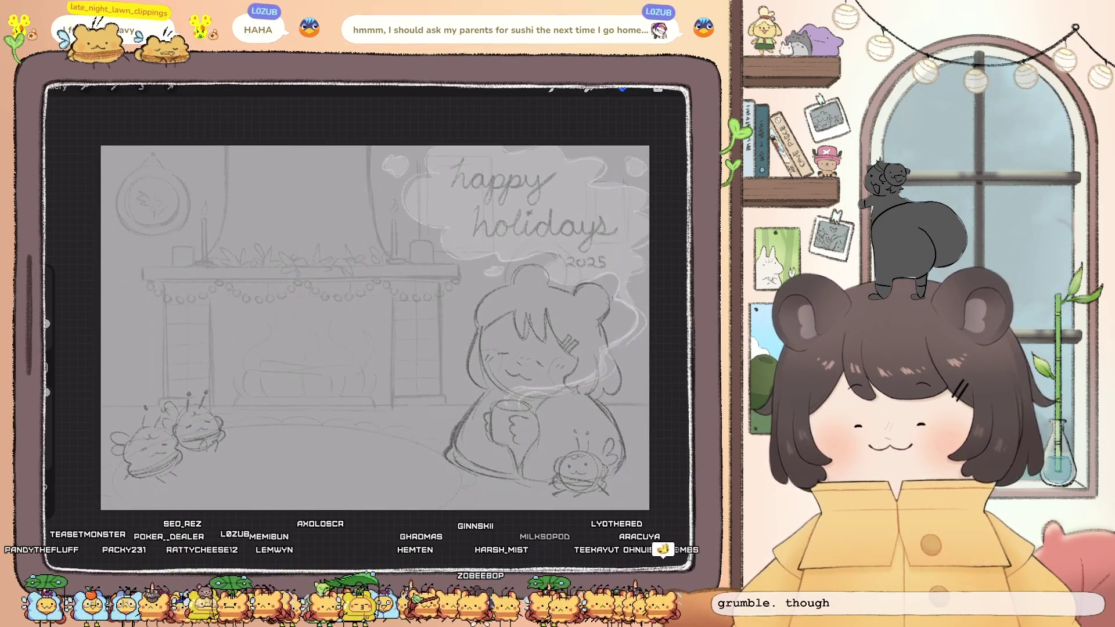
Open Edit Drawing Guide under Canvas with the 2D Grid and turn Assisted Drawing on
left_click(658, 88)
left_click(85, 87)
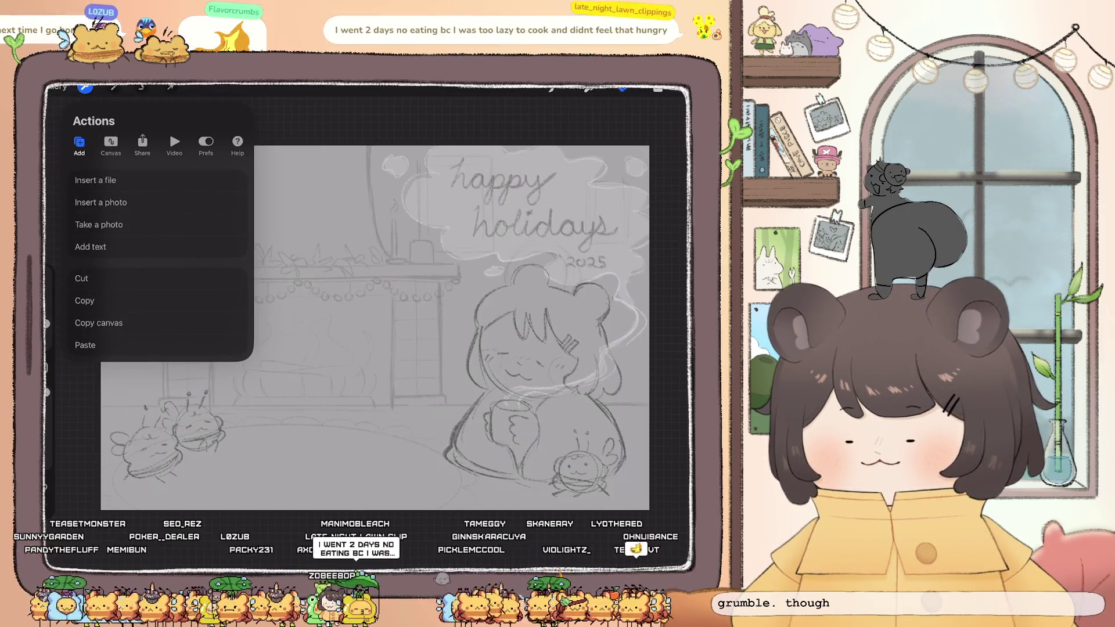
left_click(110, 143)
left_click(110, 278)
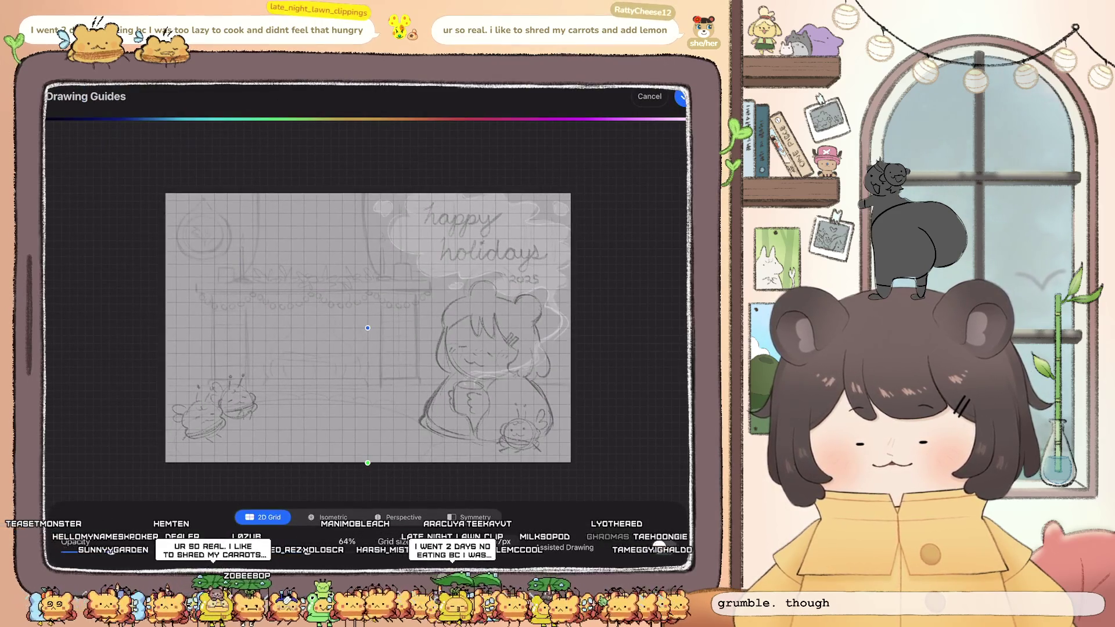
left_click(667, 548)
Confirm the grid guide and switch back to the painting brush
left_click(682, 96)
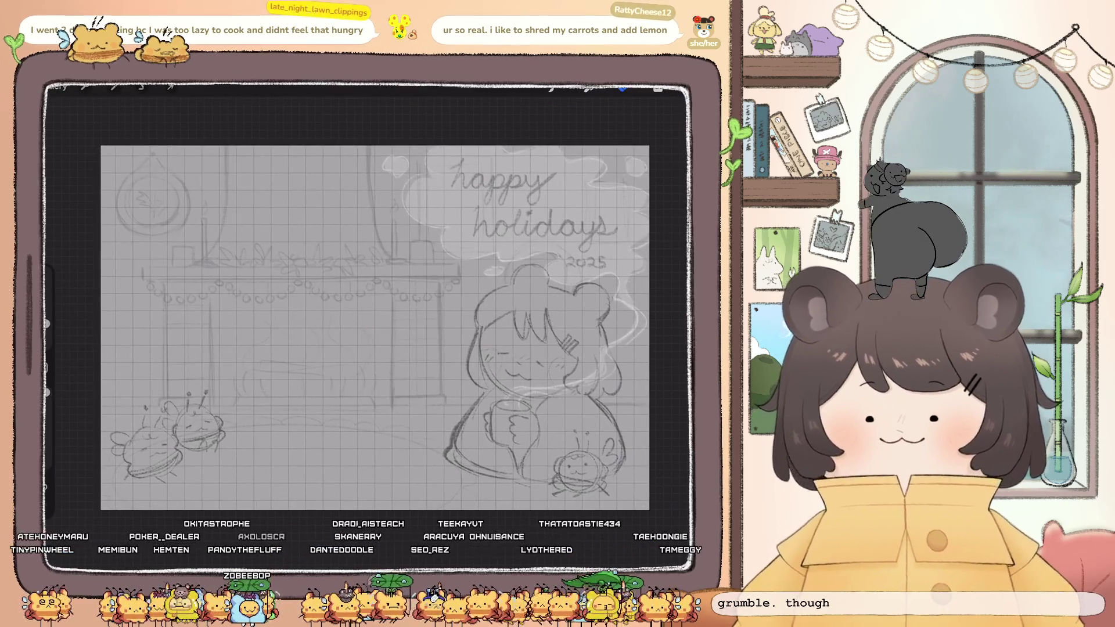
scroll(378, 325, "up", 2)
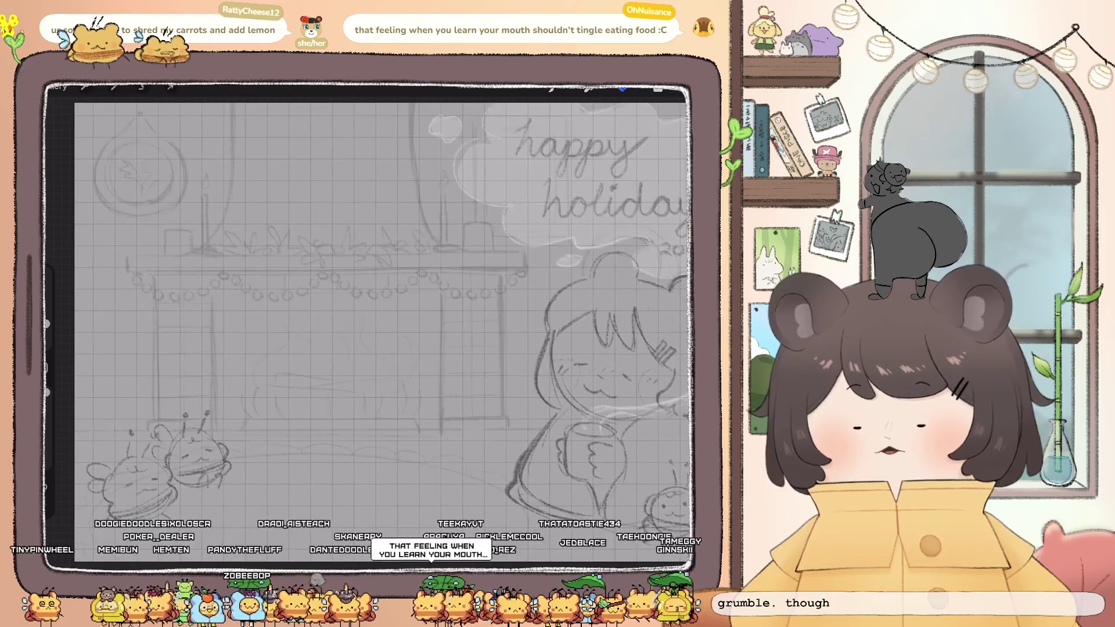
left_click(658, 89)
left_click(658, 88)
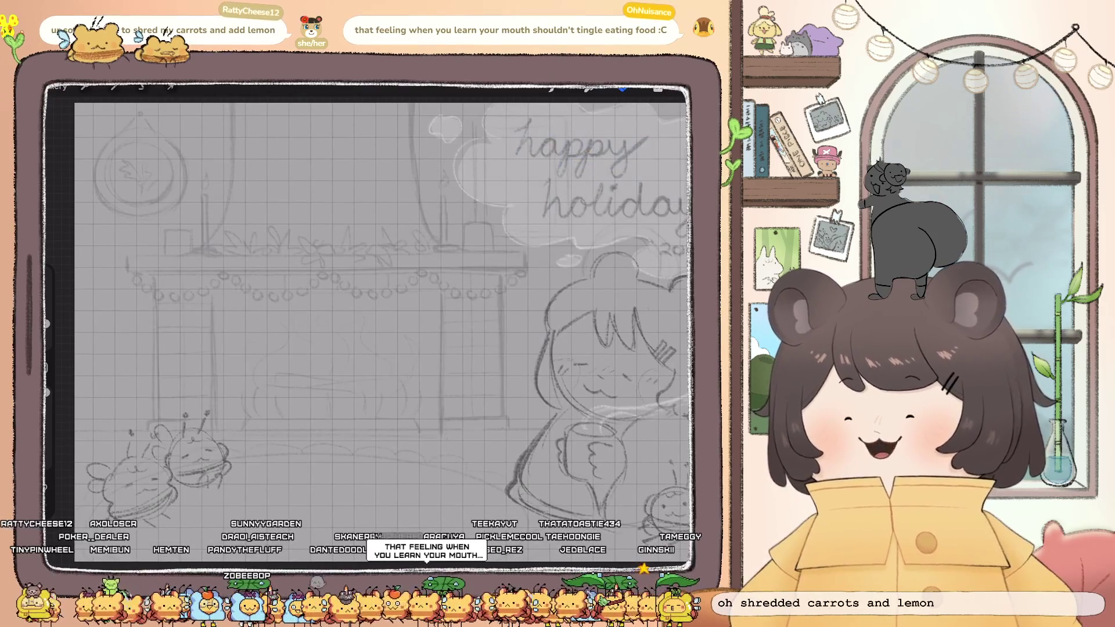
left_click(551, 89)
Draw grid-snapped fireplace edges: left side, bottom and mantel top, undoing one stroke
left_click_drag(127, 269, 493, 269)
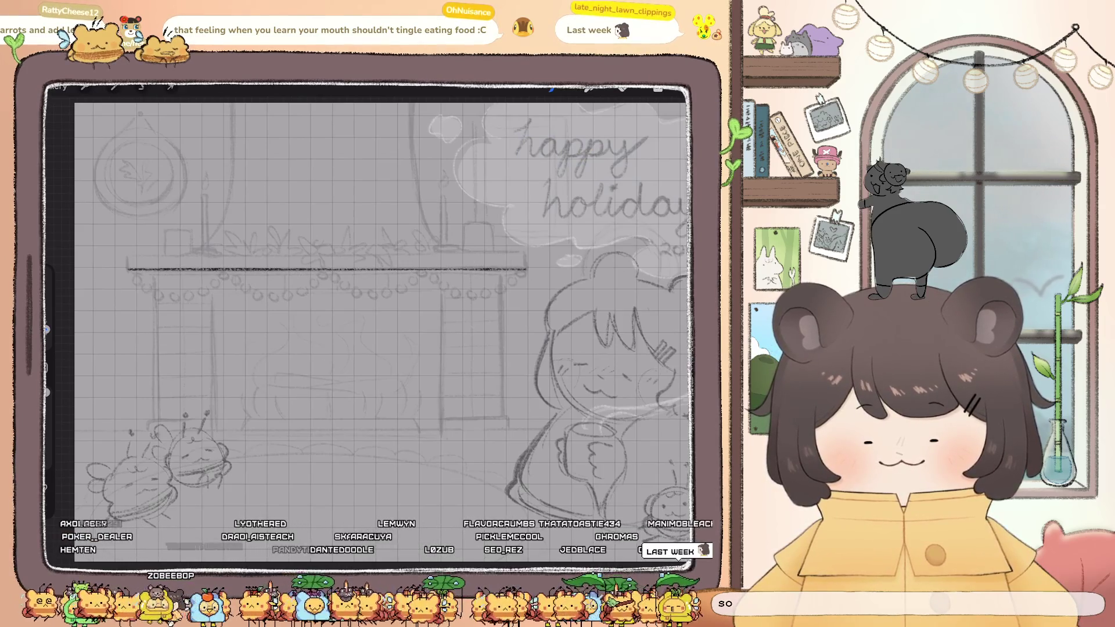
key("ctrl+z")
left_click_drag(126, 257, 127, 418)
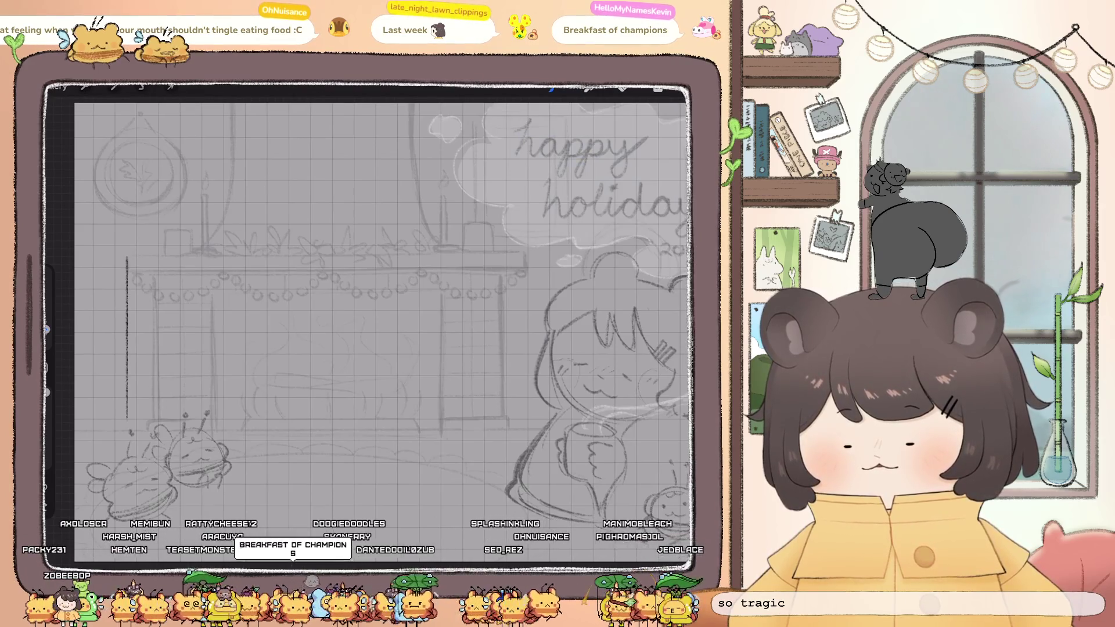
left_click_drag(351, 429, 518, 428)
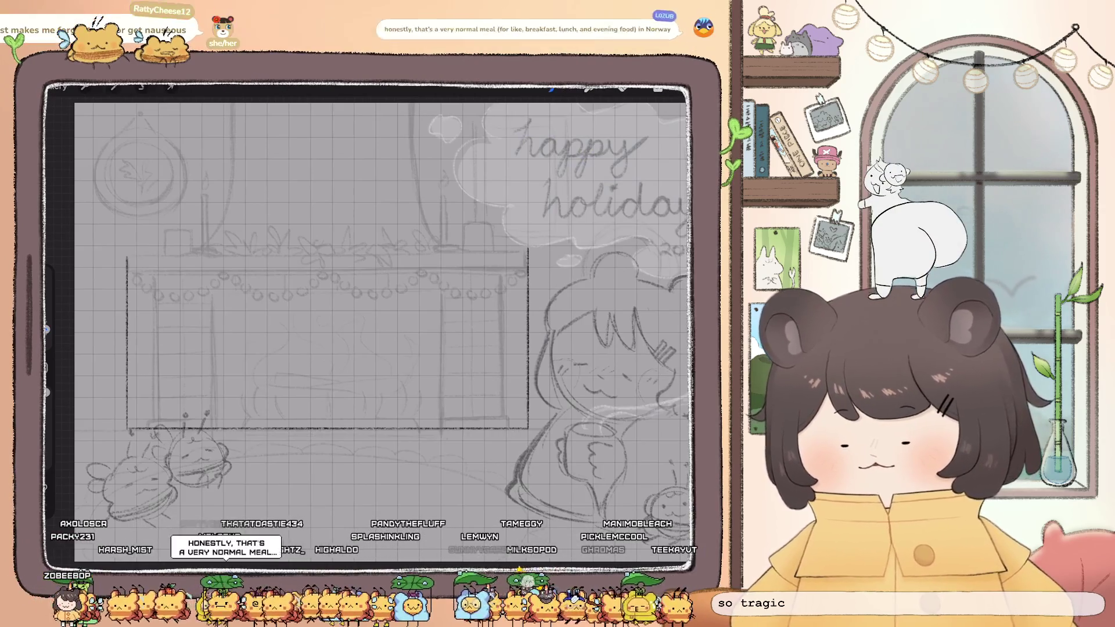
left_click_drag(284, 248, 444, 249)
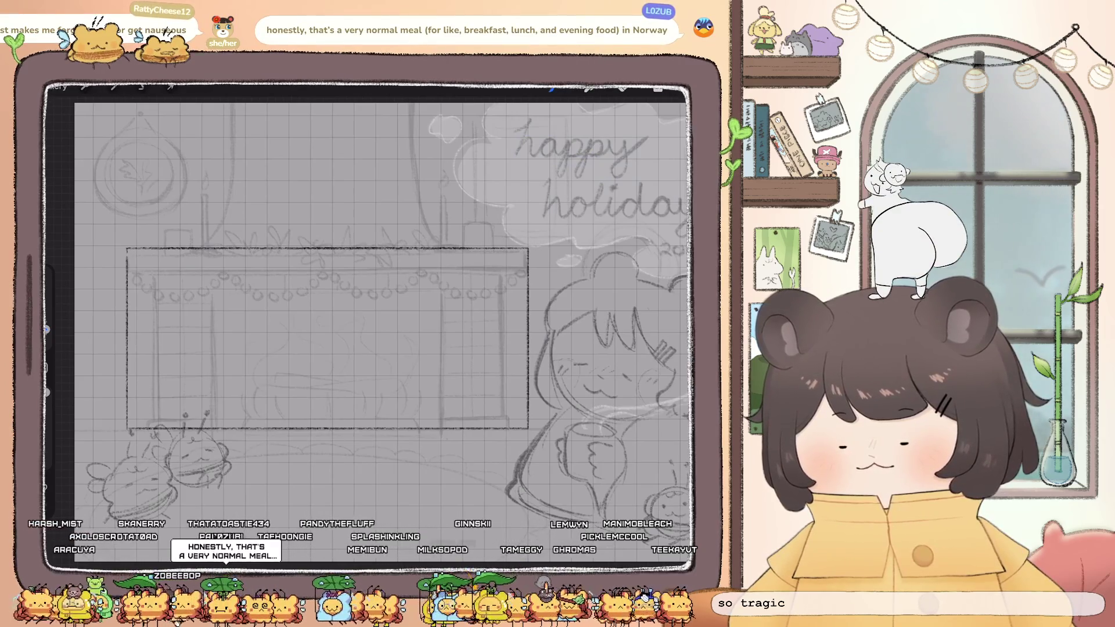
left_click(658, 88)
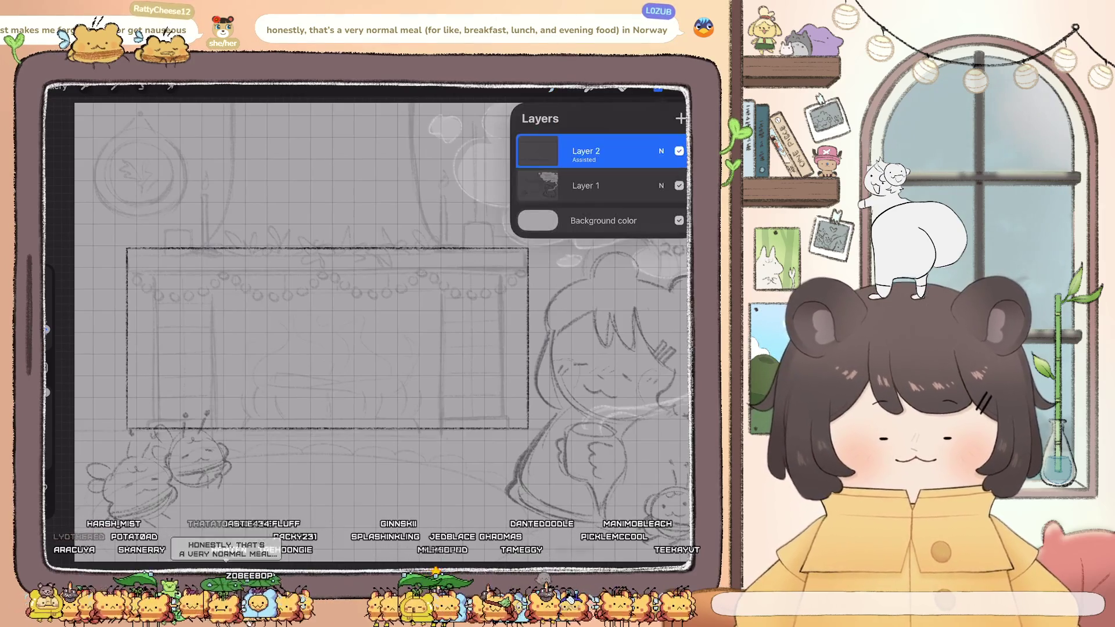
On a new layer, draw both corner-to-corner diagonals across the fireplace rectangle
left_click(657, 88)
mouse_move(128, 250)
left_mouse_down()
mouse_move(365, 365)
mouse_move(528, 428)
left_mouse_up()
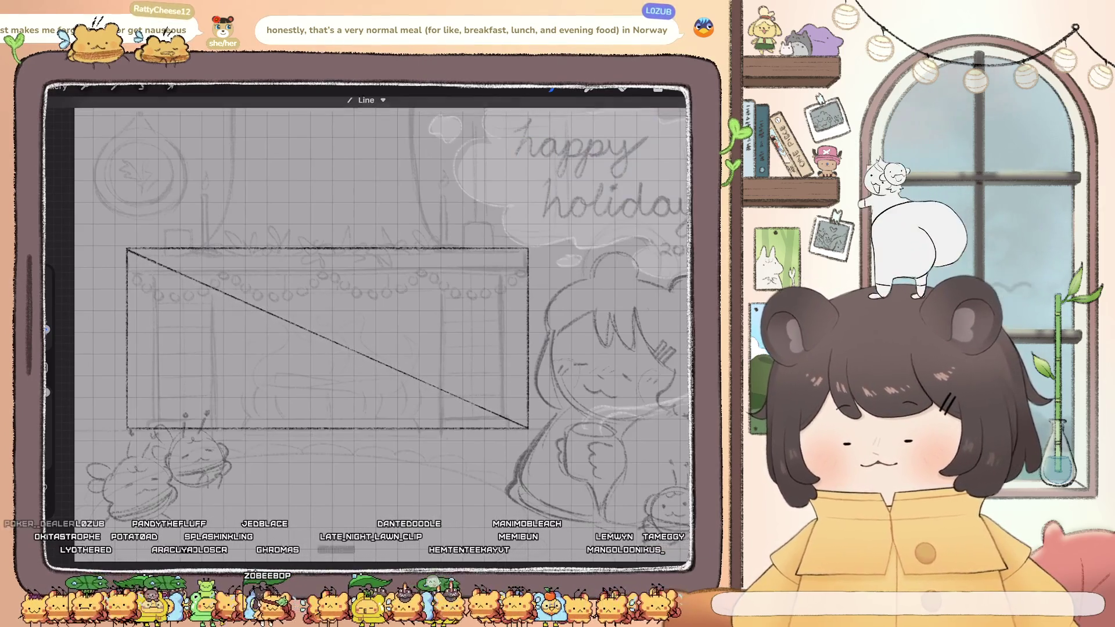
left_click_drag(129, 427, 519, 203)
left_click_drag(129, 428, 529, 249)
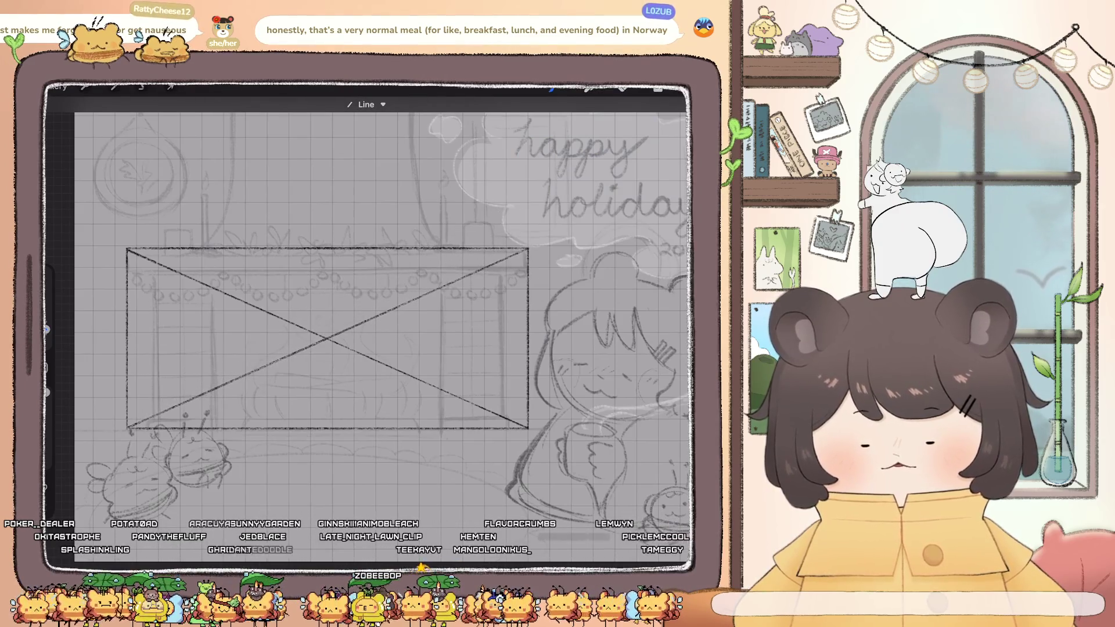
On grid-assisted Layer 2, draw a vertical centre line through the diagonals' crossing
left_click(658, 88)
left_click(585, 184)
left_click(658, 88)
left_click(327, 338)
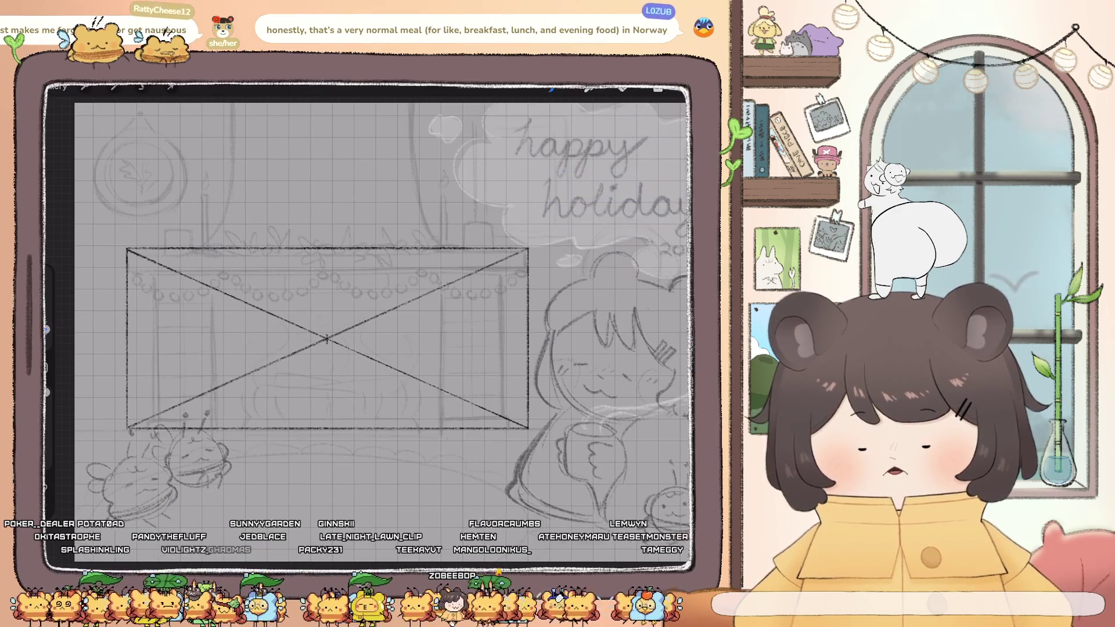
left_click_drag(327, 338, 327, 415)
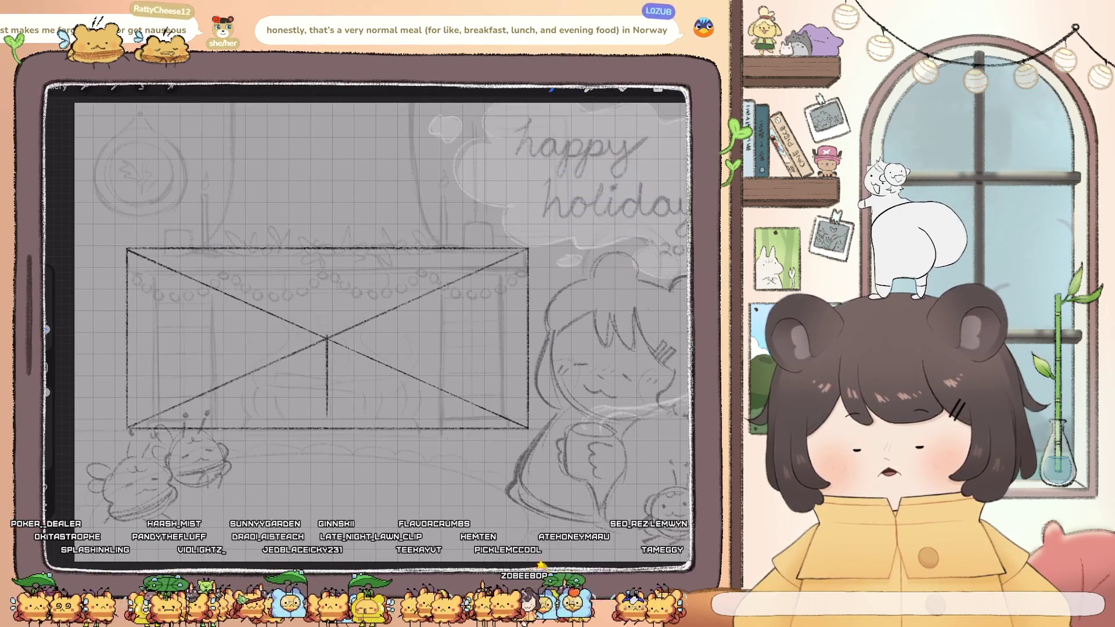
left_click_drag(327, 250, 327, 337)
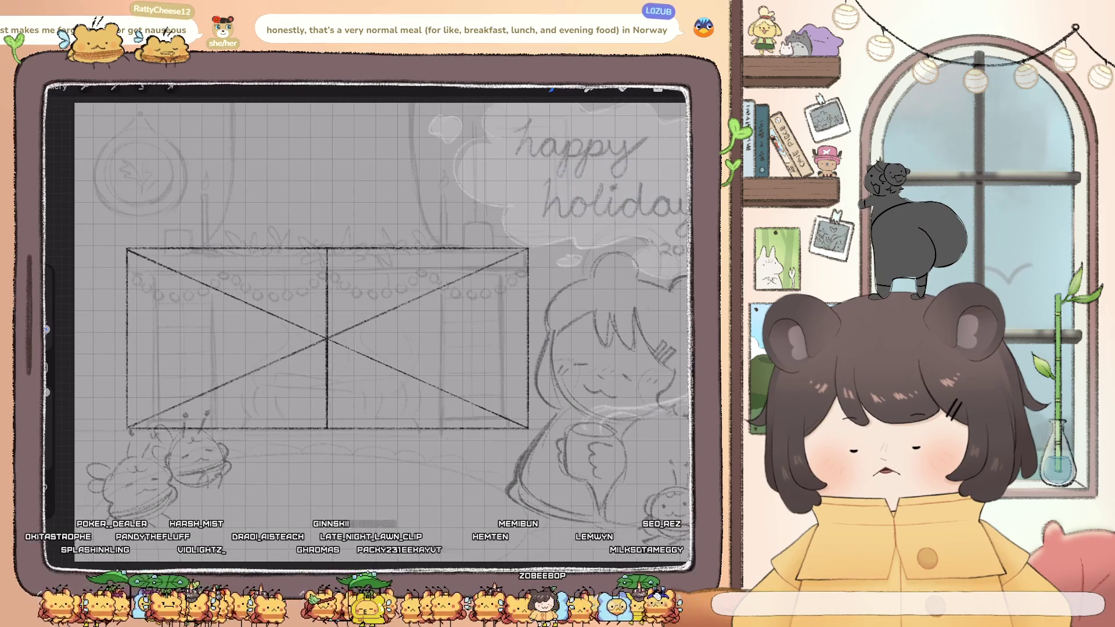
Back on Layer 3, draw diagonals across the left and right halves
left_click(658, 88)
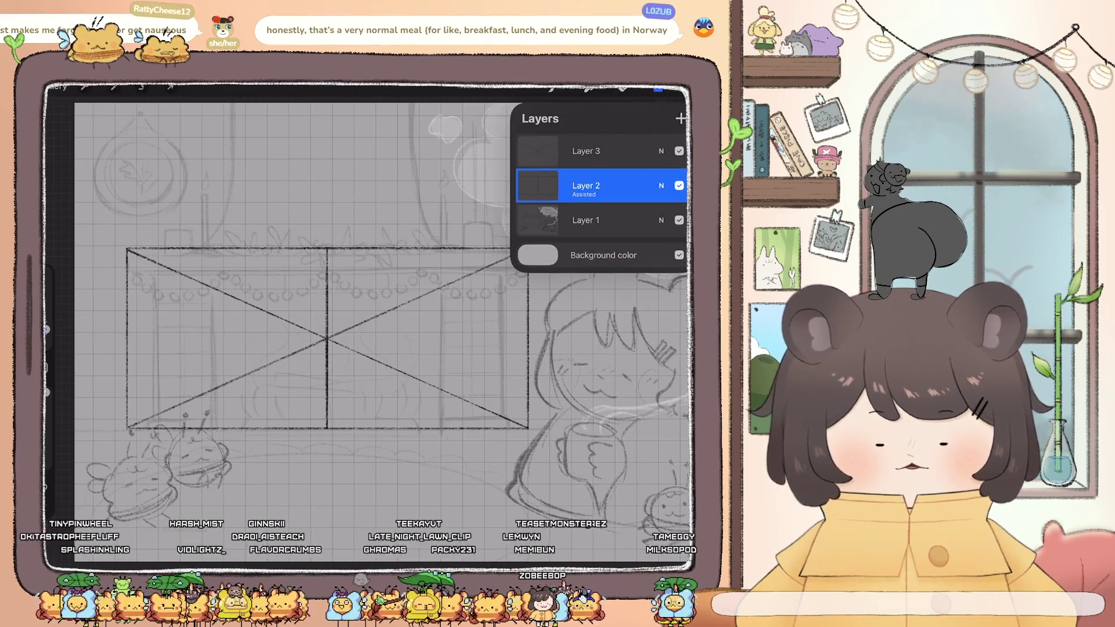
left_click(586, 151)
left_click(658, 88)
mouse_move(127, 251)
left_mouse_down()
mouse_move(201, 338)
mouse_move(327, 428)
left_mouse_up()
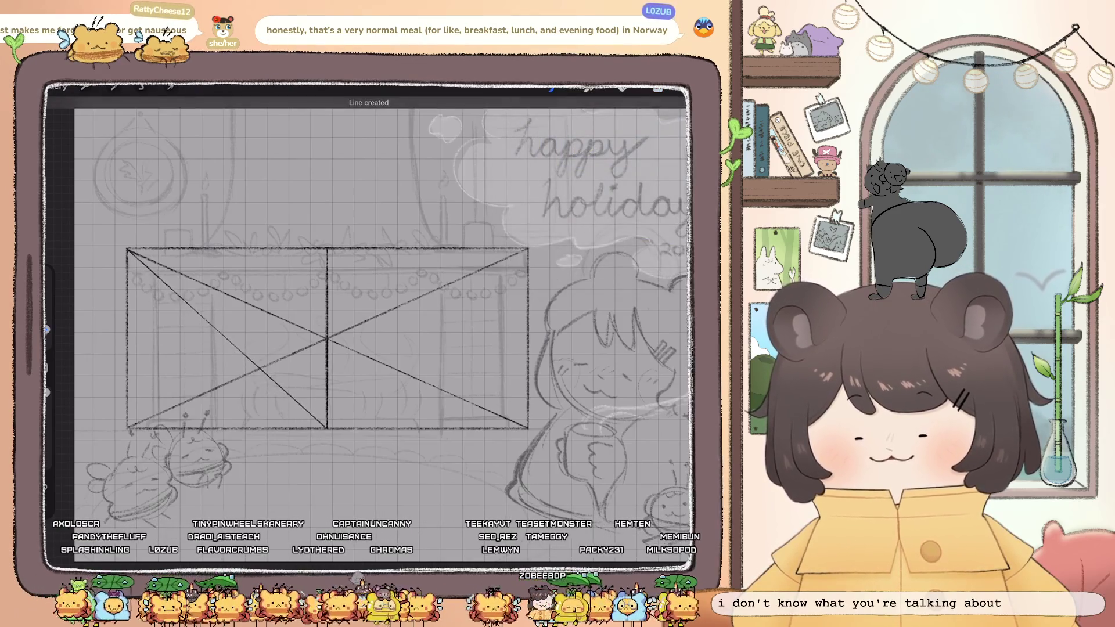
mouse_move(129, 428)
left_mouse_down()
mouse_move(346, 246)
mouse_move(327, 249)
mouse_move(491, 372)
mouse_move(527, 428)
left_mouse_up()
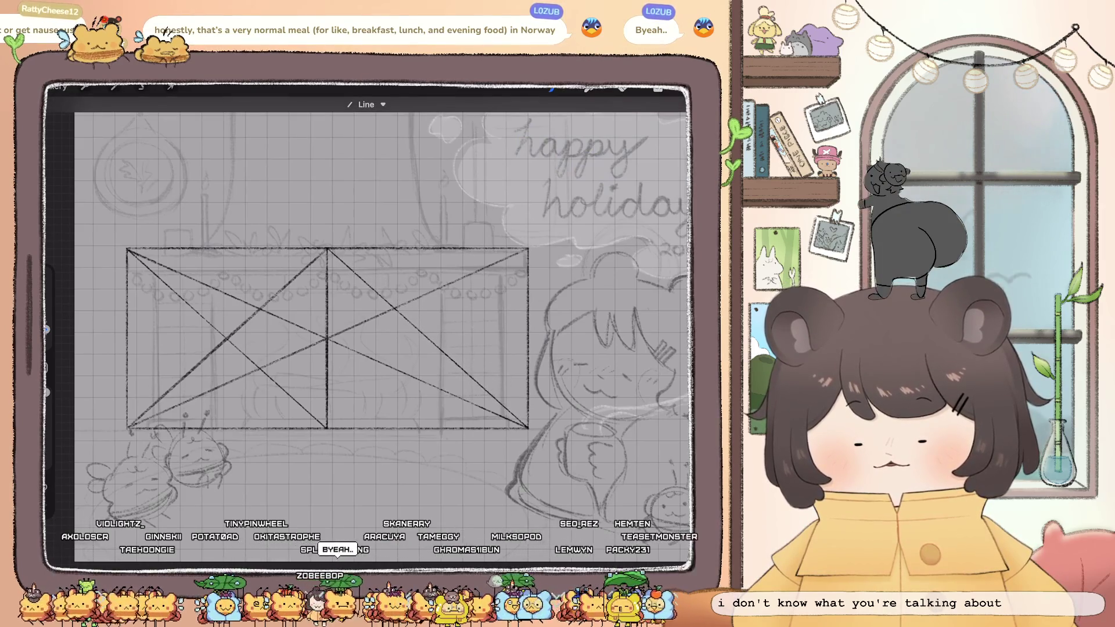
mouse_move(326, 428)
left_mouse_down()
mouse_move(502, 235)
mouse_move(528, 250)
left_mouse_up()
left_click(658, 89)
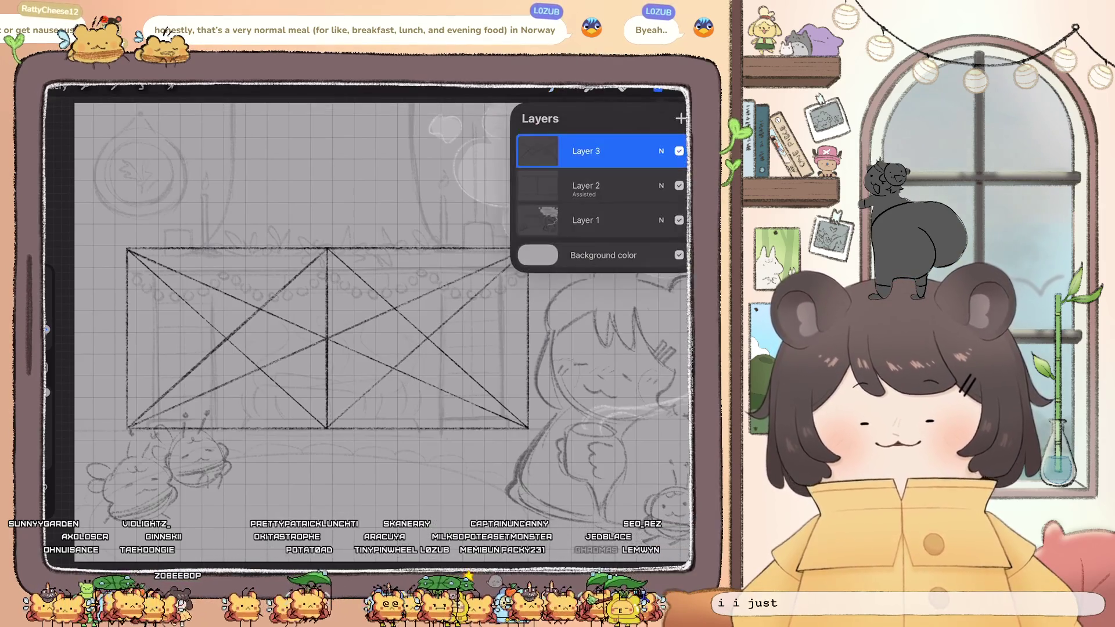
On the grid-snapping Layer 2, draw a vertical centre line through the box's left half, then undo it
left_click(581, 184)
left_click(658, 89)
left_click_drag(227, 339, 228, 415)
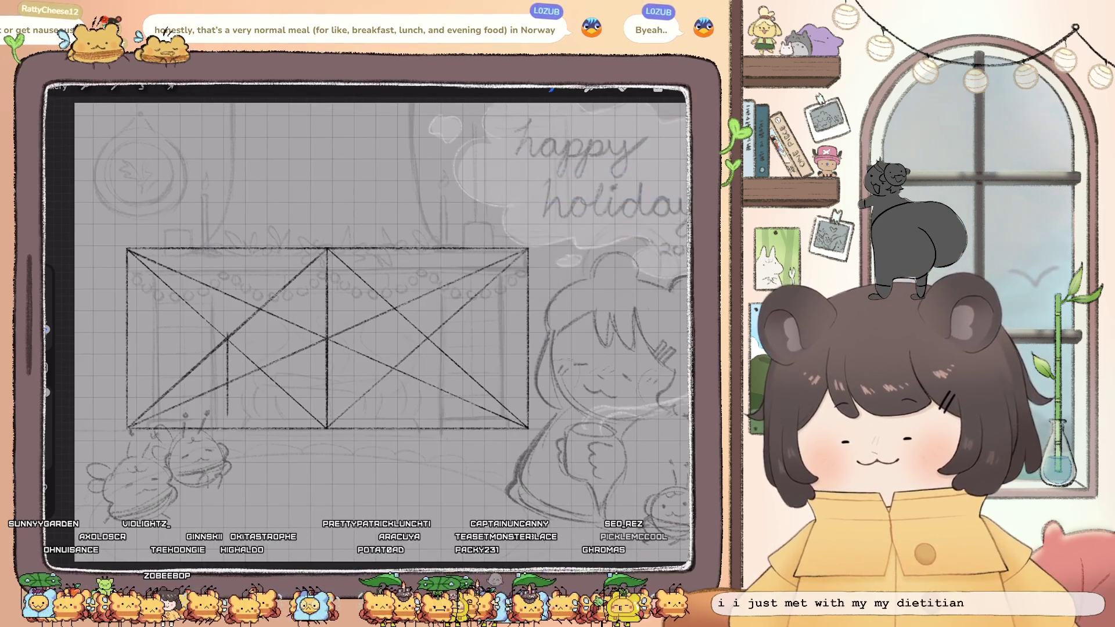
left_click_drag(227, 268, 227, 340)
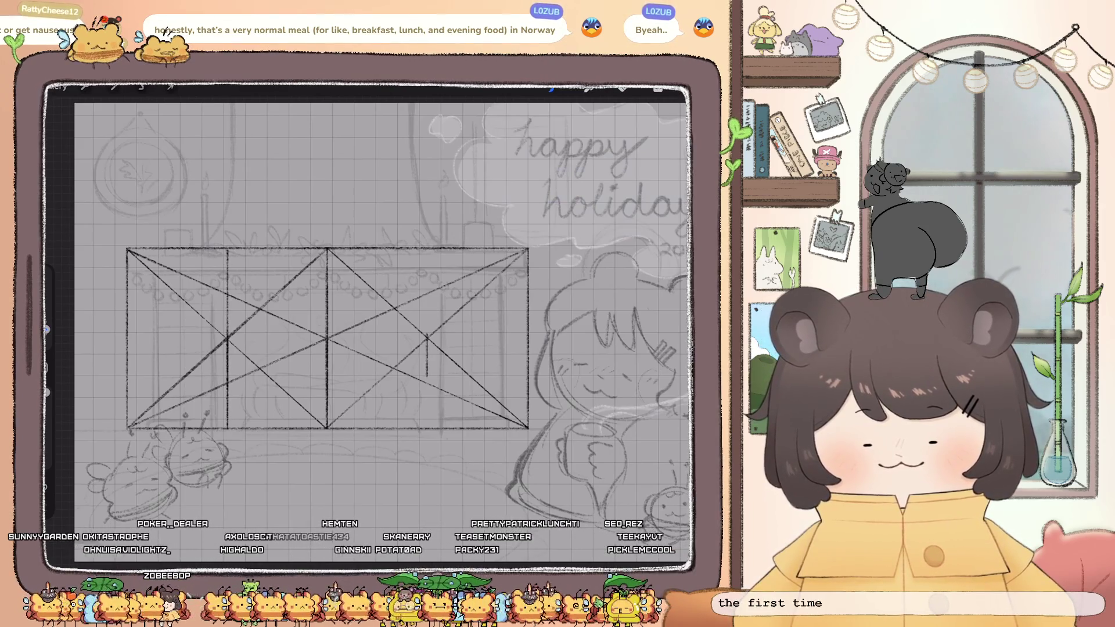
key("ctrl+z")
Try a vertical divider through the fireplace box, undo it, and draw the mantel shelf's top edge
left_click_drag(428, 338, 428, 428)
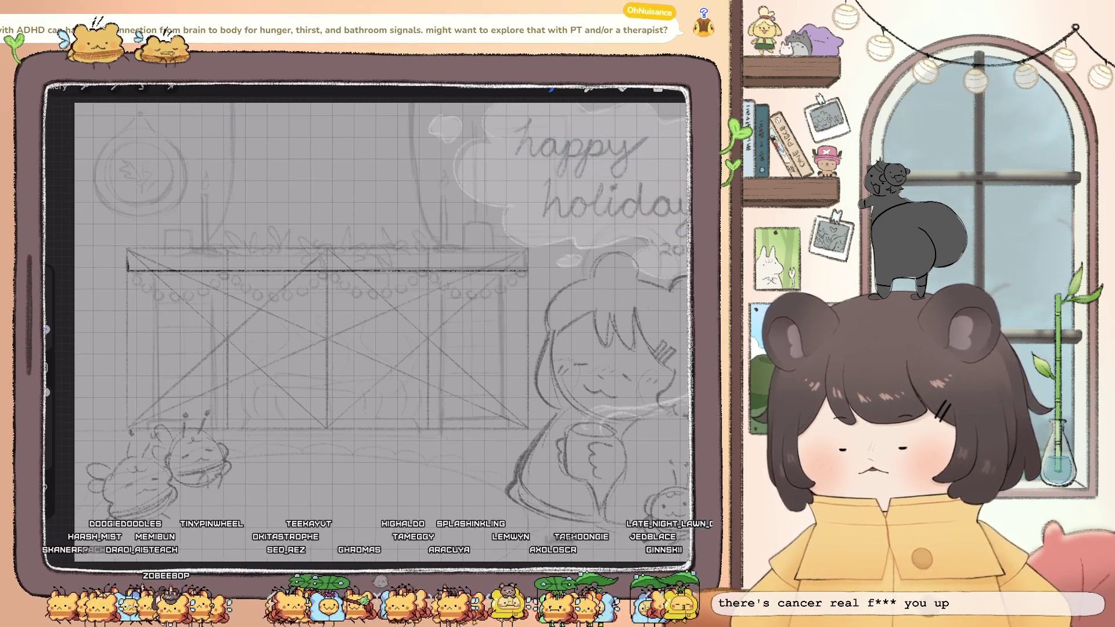
key("ctrl+z")
key("ctrl+z")
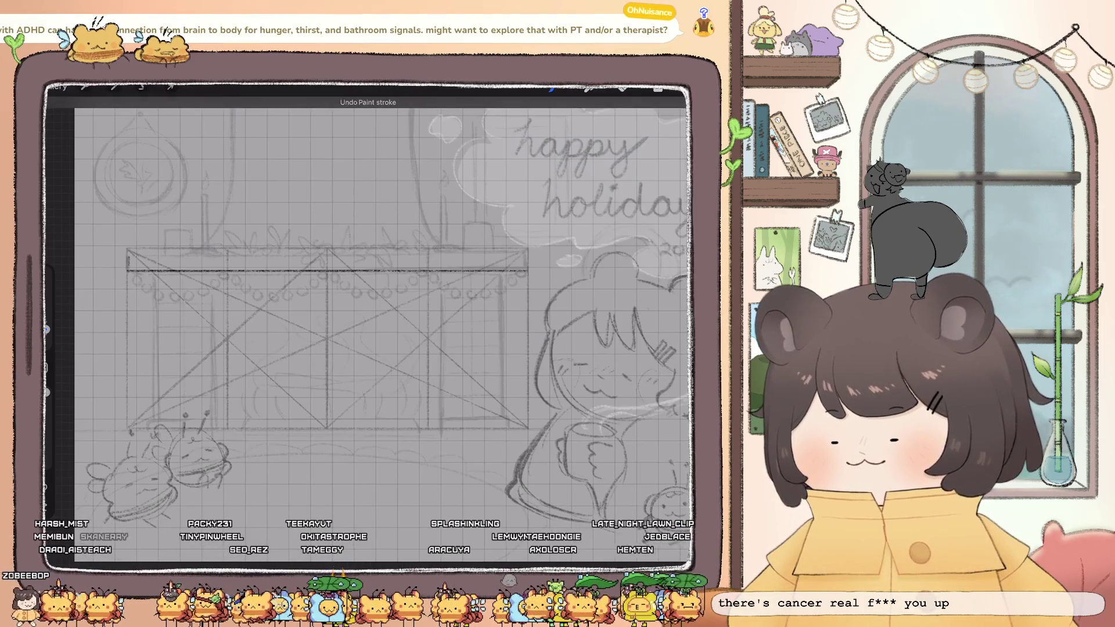
left_click_drag(129, 256, 197, 256)
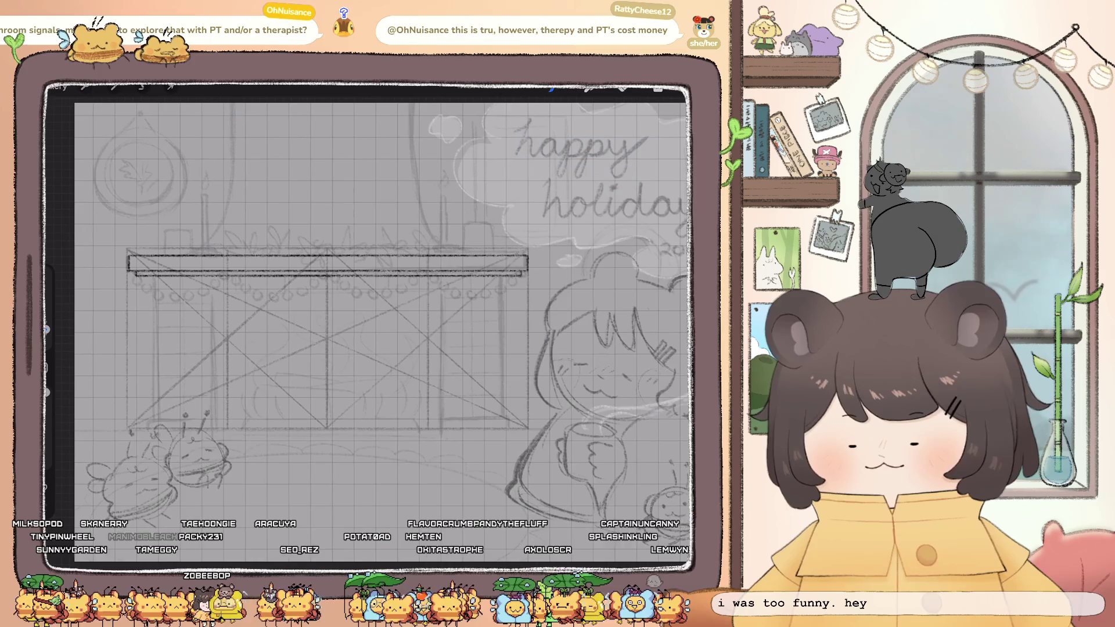
Darken the fireplace's left vertical edges and the bottom edge of the opening
left_click_drag(203, 278, 203, 332)
left_click_drag(203, 401, 204, 416)
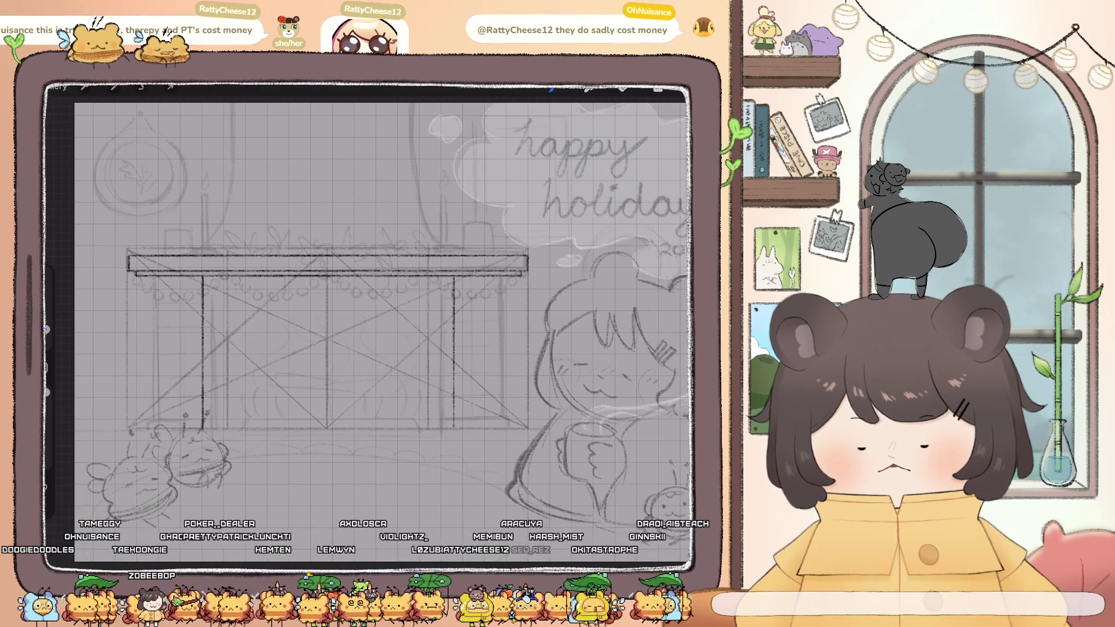
key("ctrl+z")
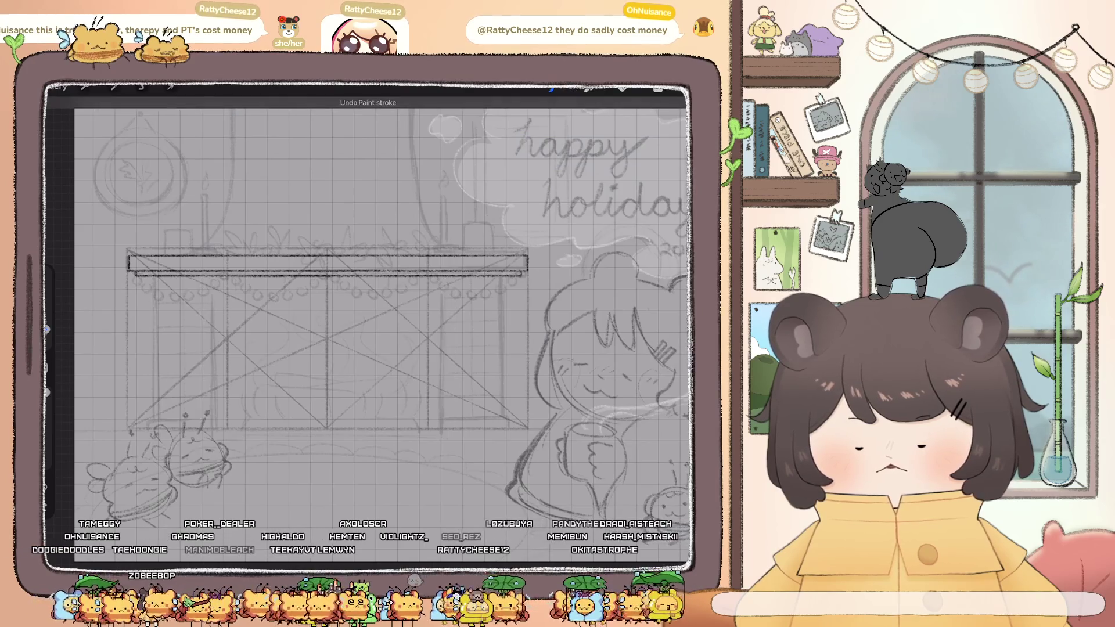
left_click_drag(228, 278, 229, 339)
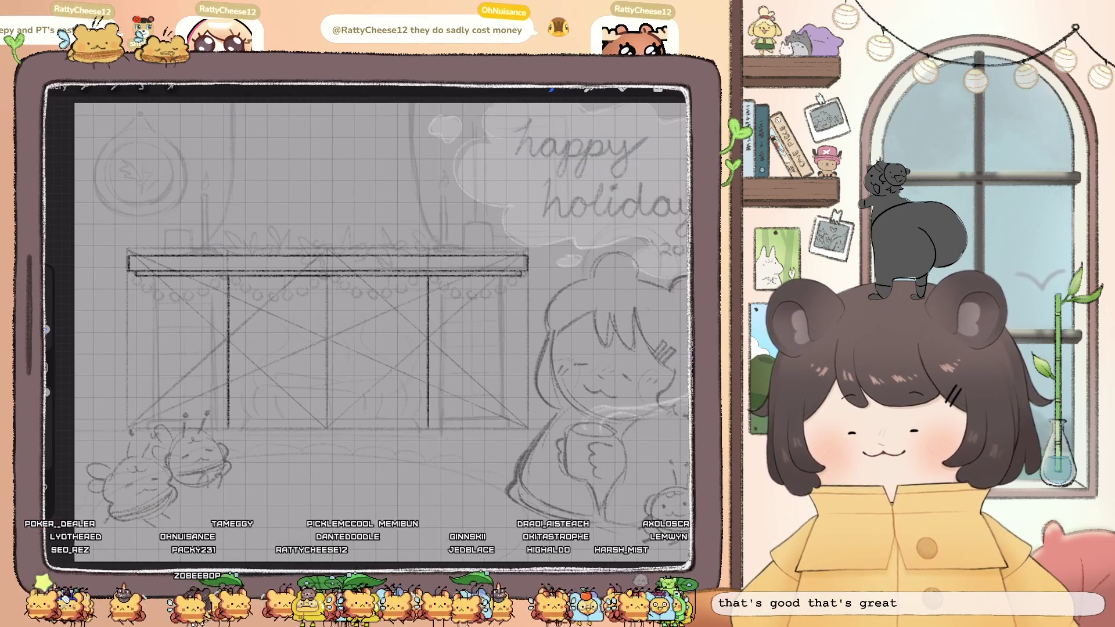
left_click_drag(229, 428, 389, 428)
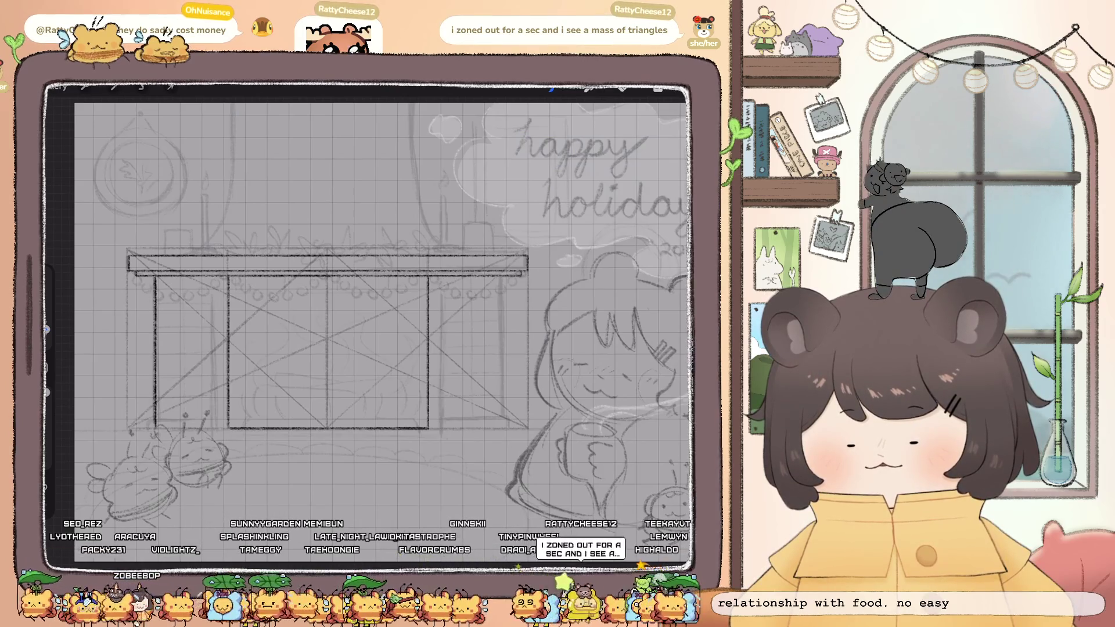
Redraw the opening's right side as a straight dark line and darken the bottom edge across the middle panels
left_click_drag(500, 274, 501, 419)
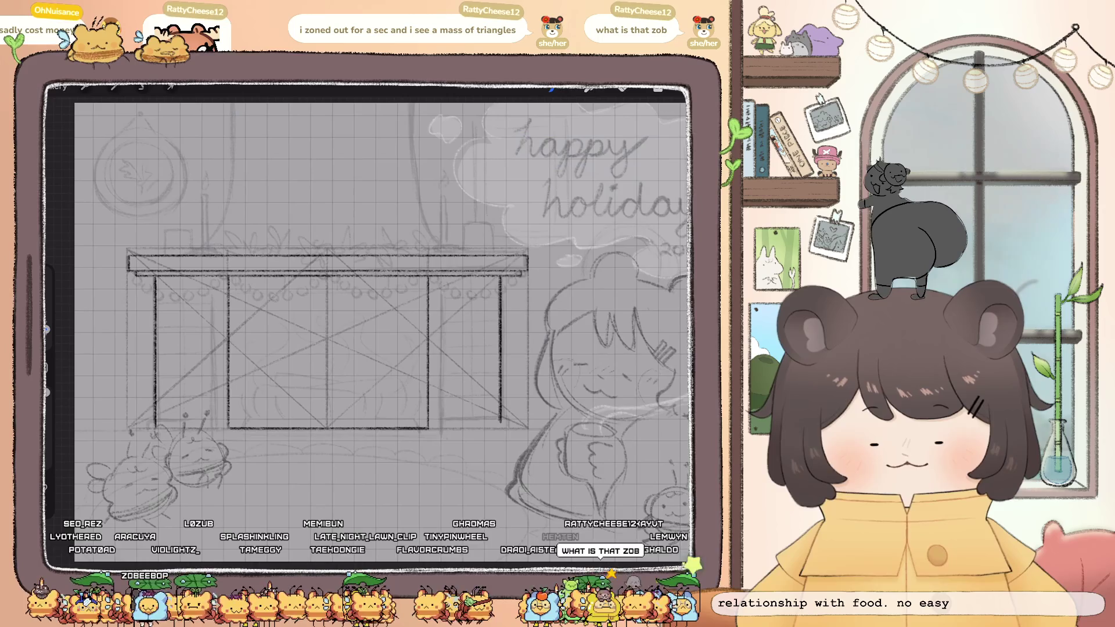
key("ctrl+z")
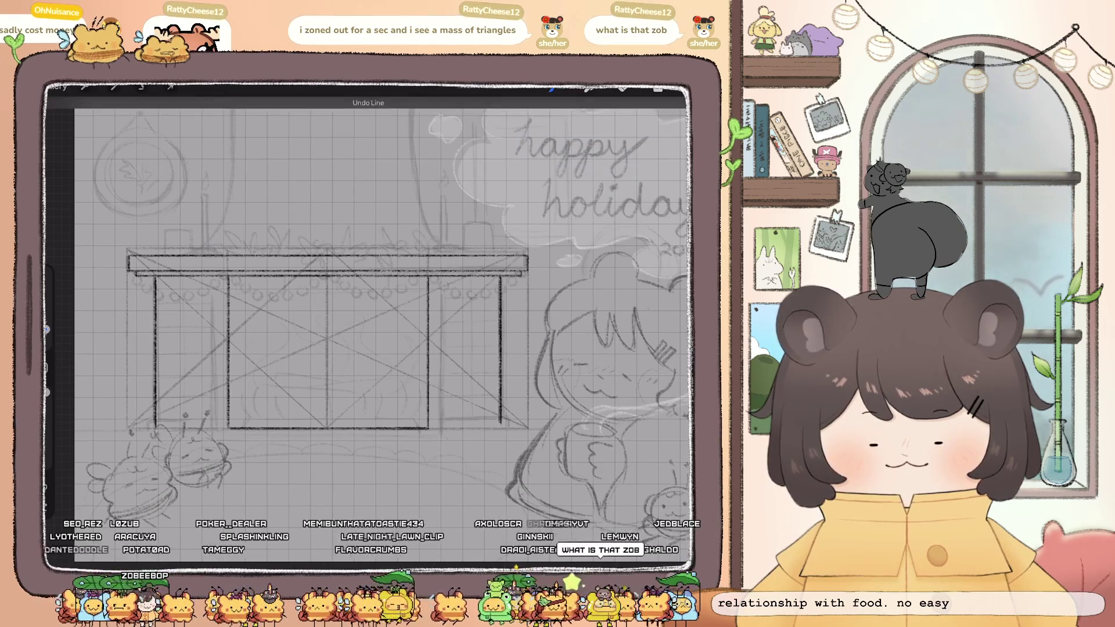
left_click_drag(504, 278, 504, 426)
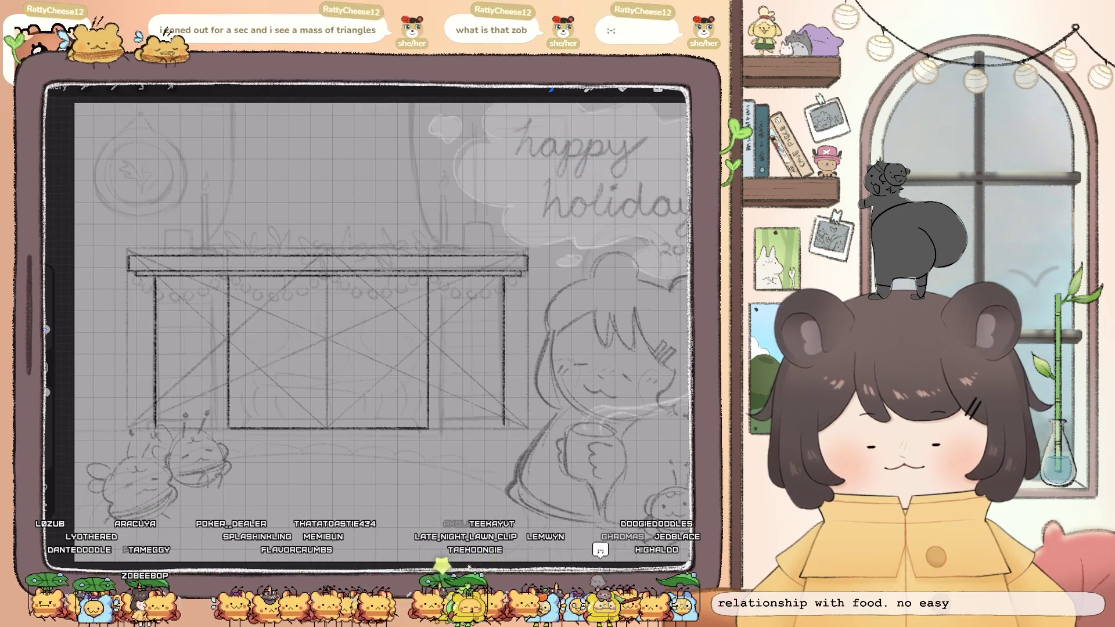
key("ctrl+z")
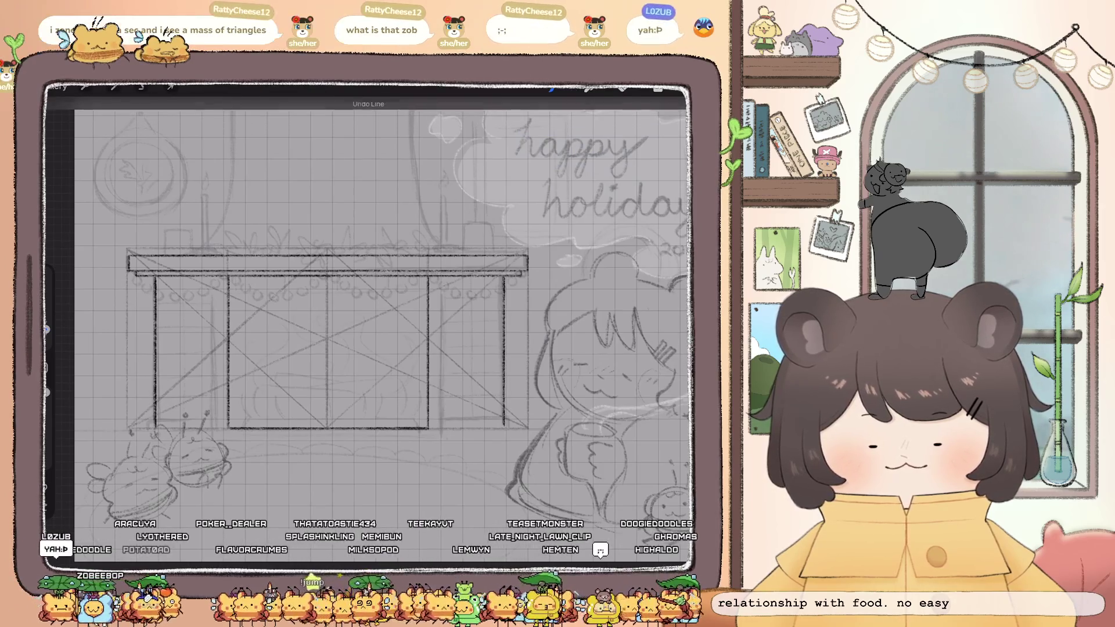
key("ctrl+z")
left_click_drag(503, 278, 503, 421)
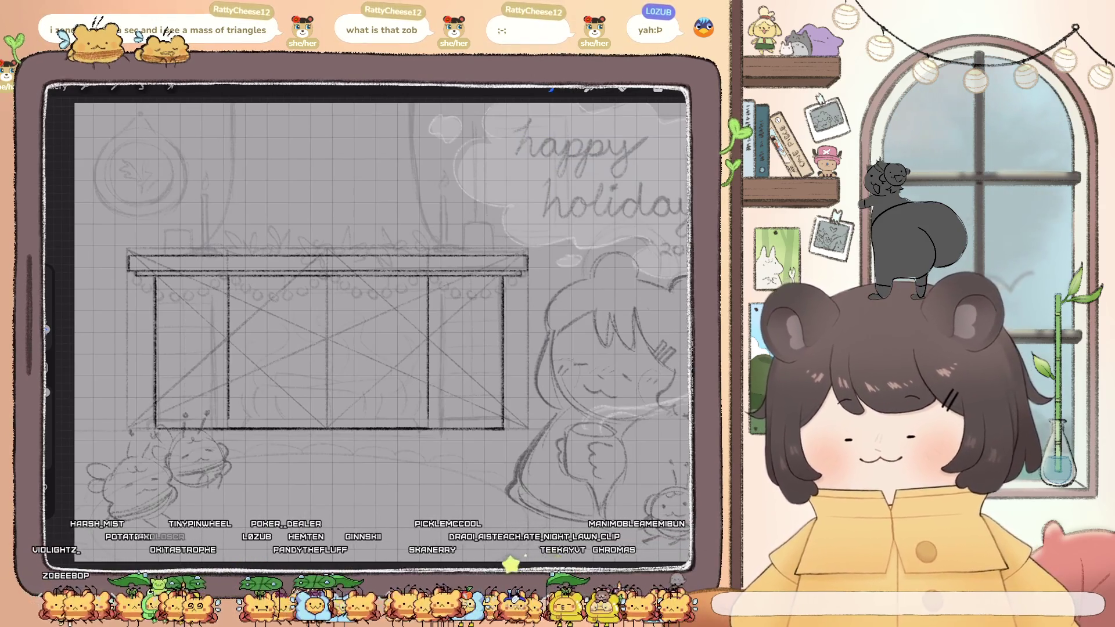
left_click_drag(228, 418, 409, 418)
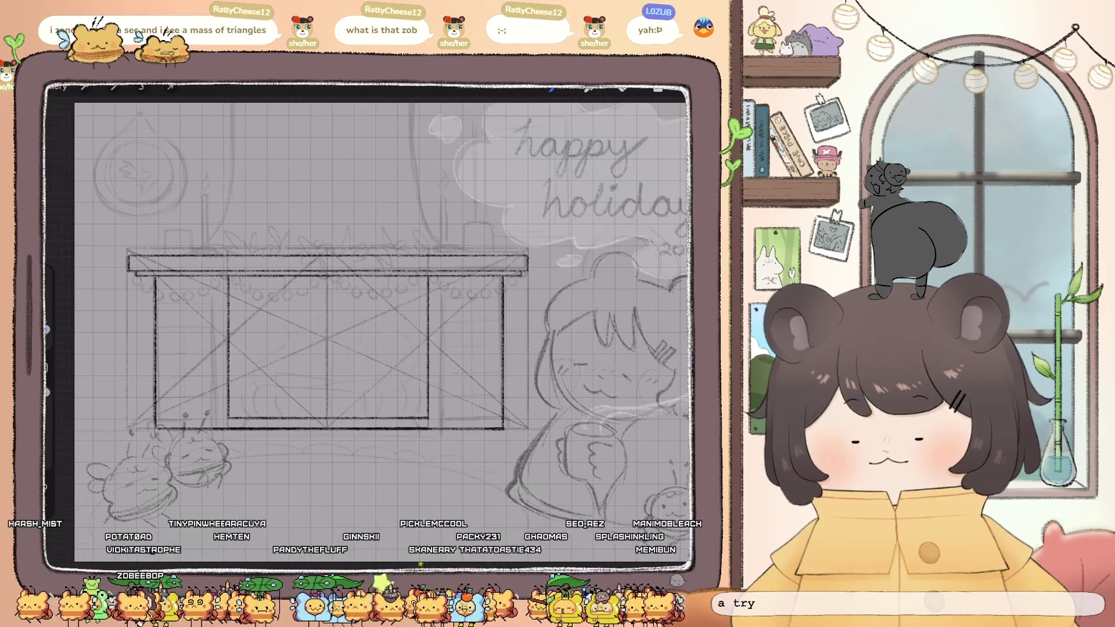
left_click(658, 89)
left_click(658, 88)
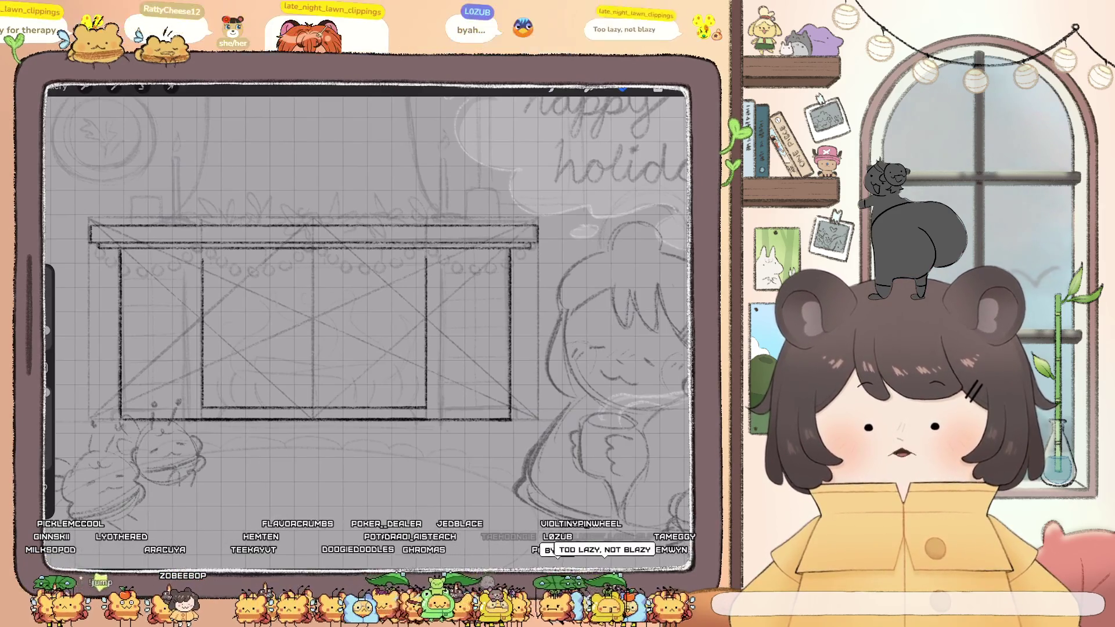
Darken the top edge of the inner opening, undo two stray strokes, and check the whole canvas
left_click_drag(205, 258, 331, 258)
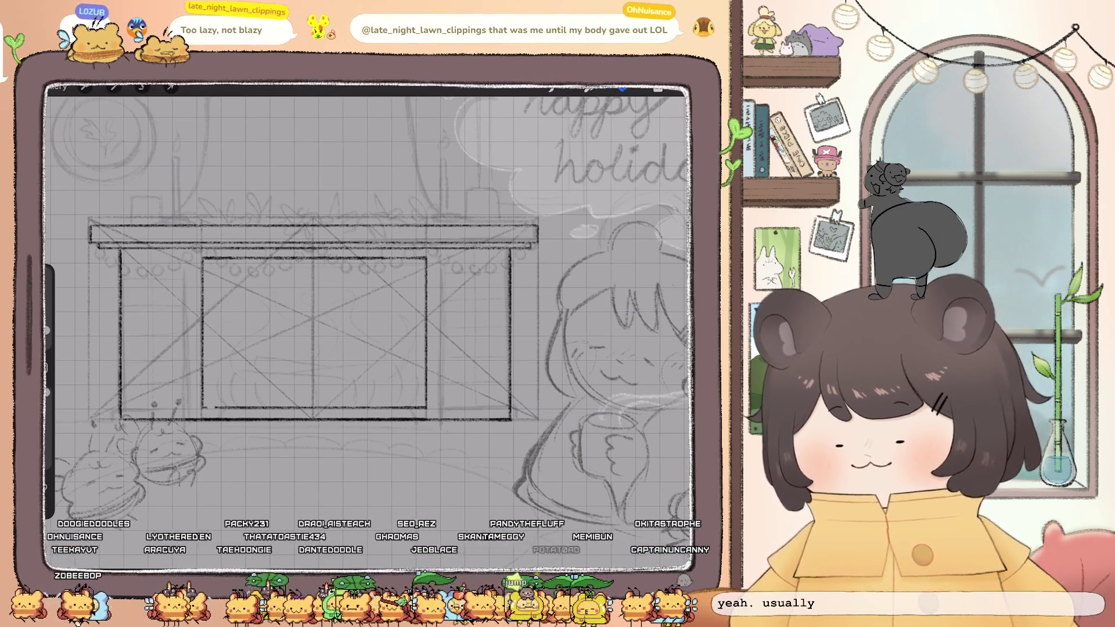
key("ctrl+z")
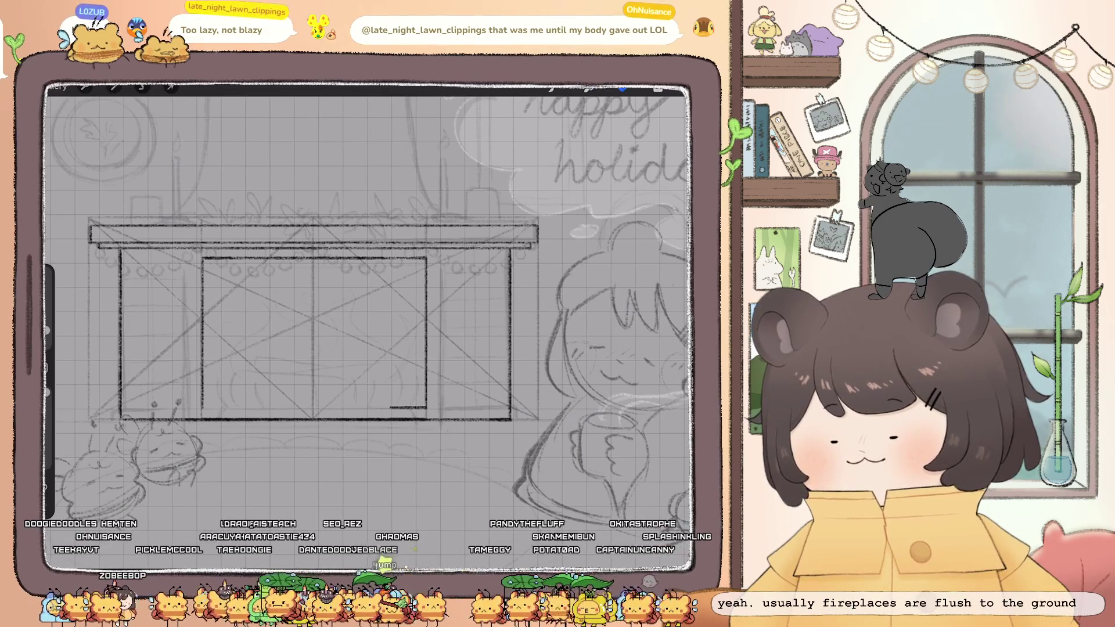
key("ctrl+z")
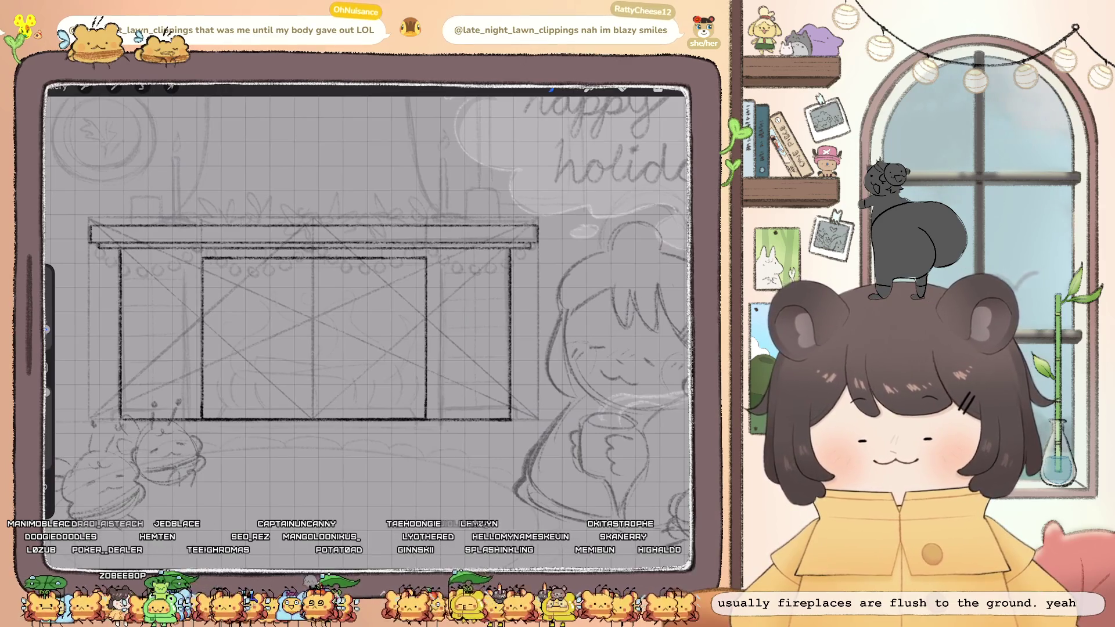
scroll(372, 325, "down", 5)
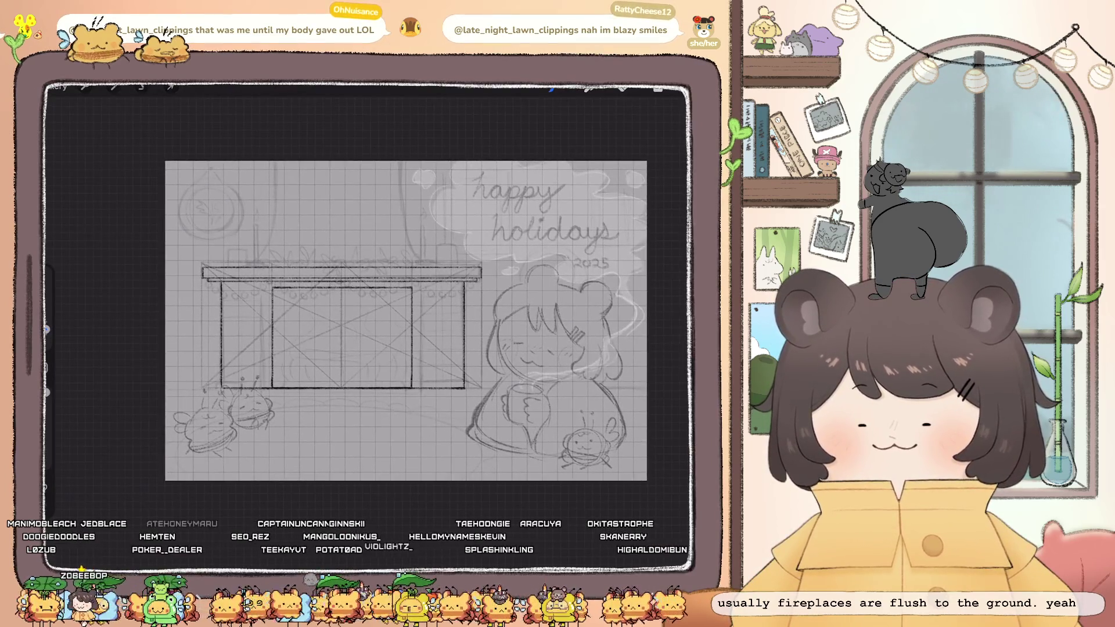
scroll(349, 325, "up", 3)
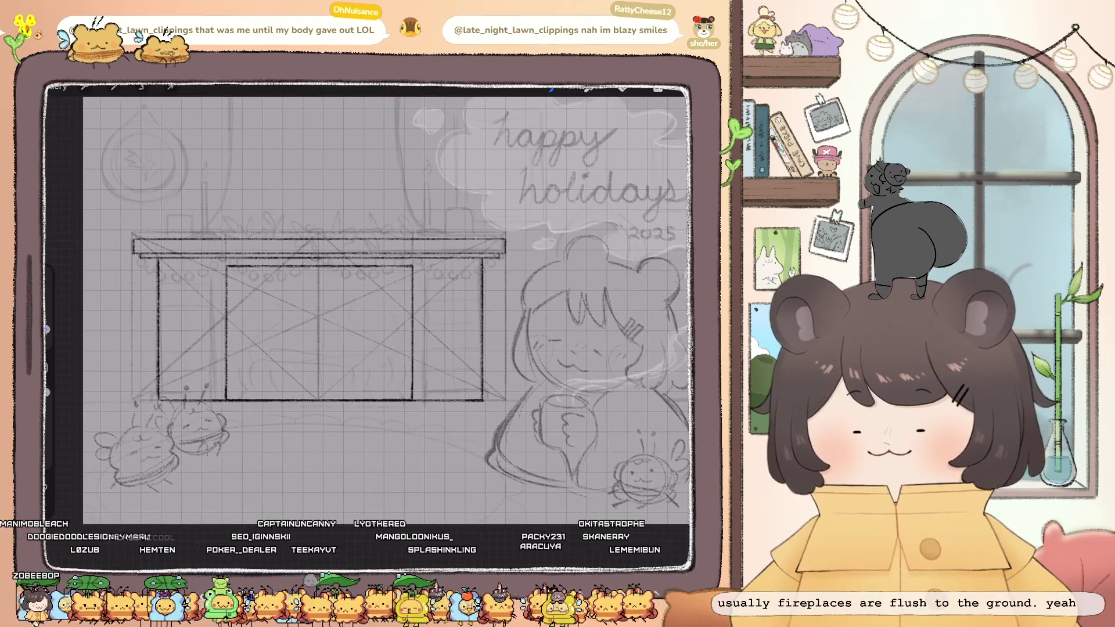
Add a new empty Layer 4 from the Layers list
left_click(658, 89)
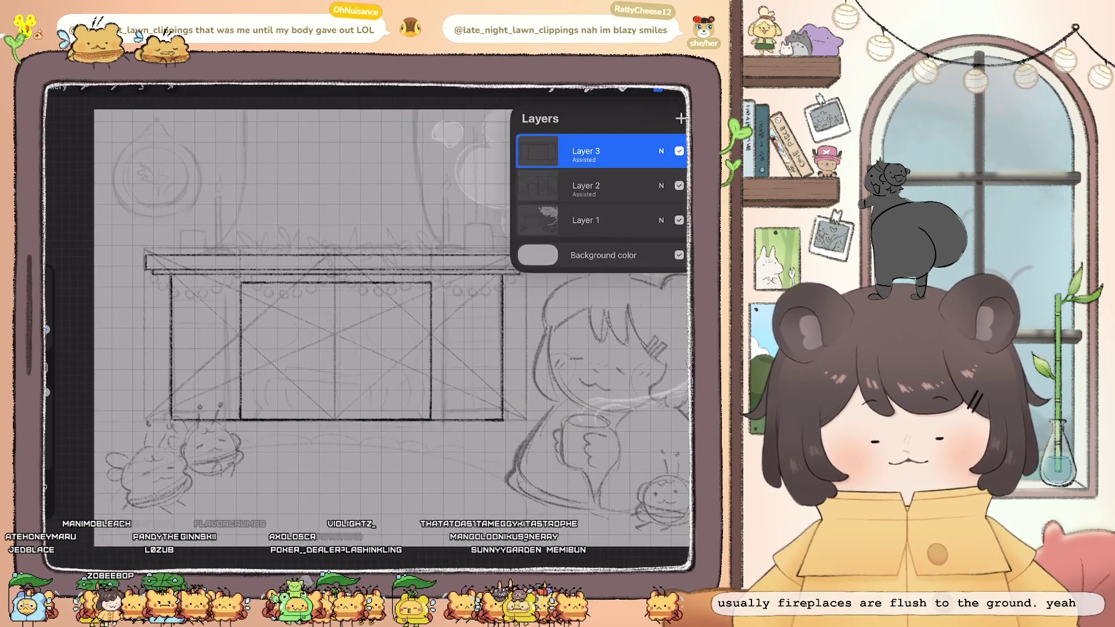
left_click(680, 119)
left_click(658, 89)
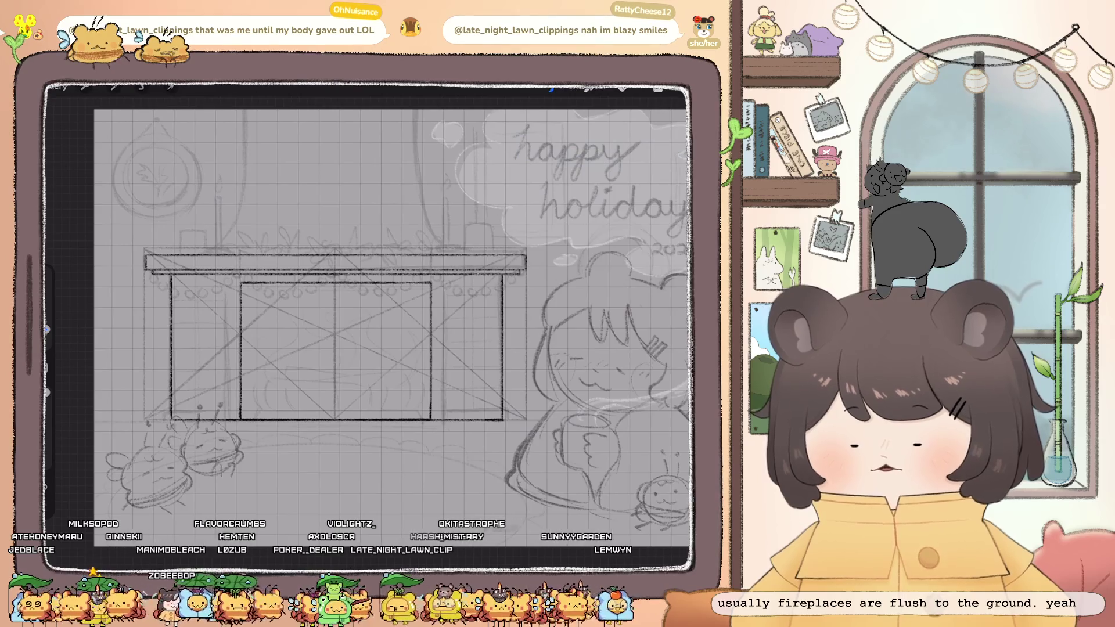
Pick a brush for the new layer and sketch the hood's left side down toward the mantel
key("ctrl+z")
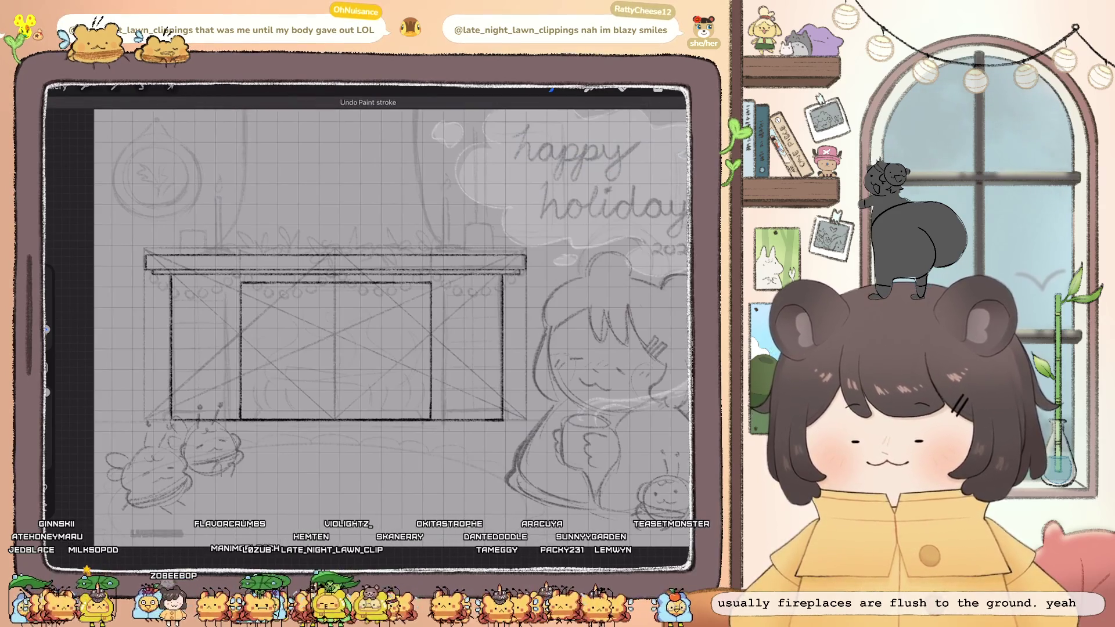
left_click(588, 88)
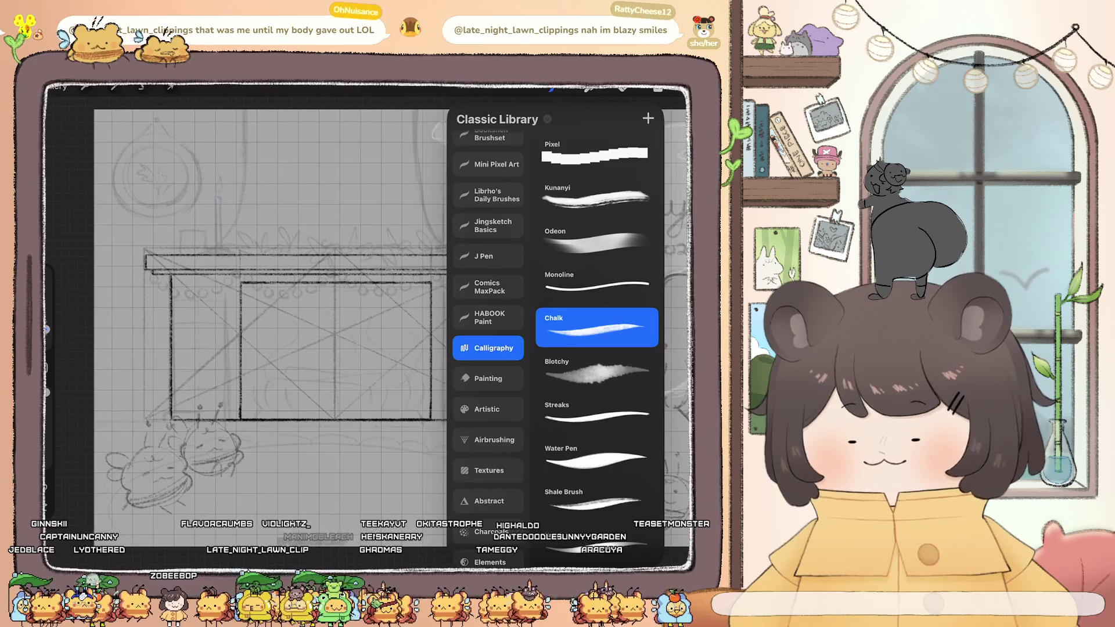
left_click(588, 88)
left_click_drag(543, 320, 630, 311)
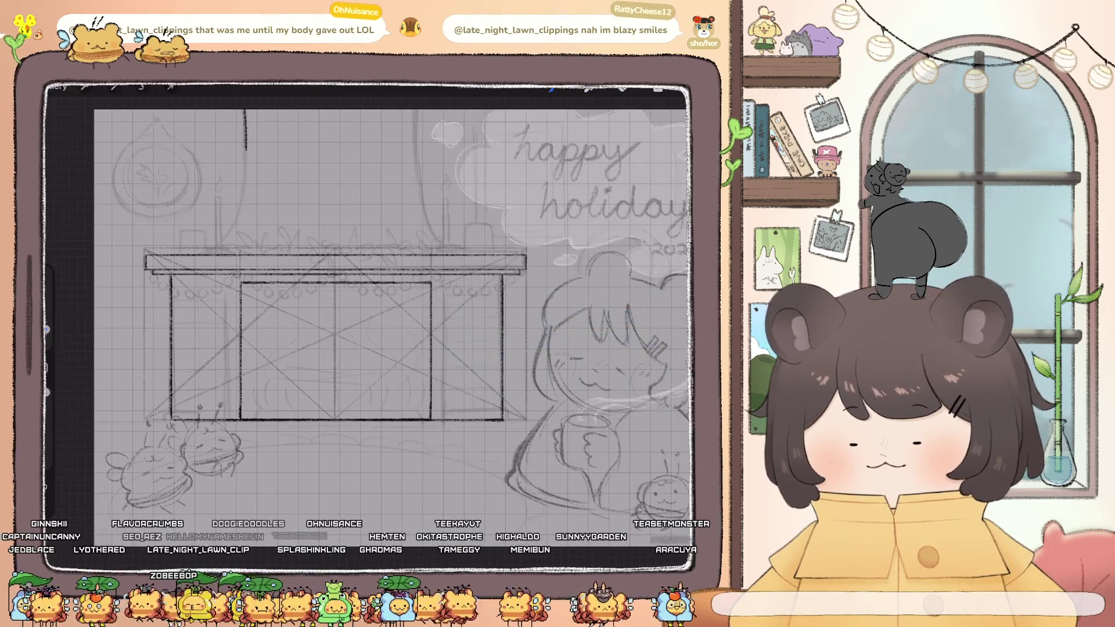
scroll(389, 319, "up", 2)
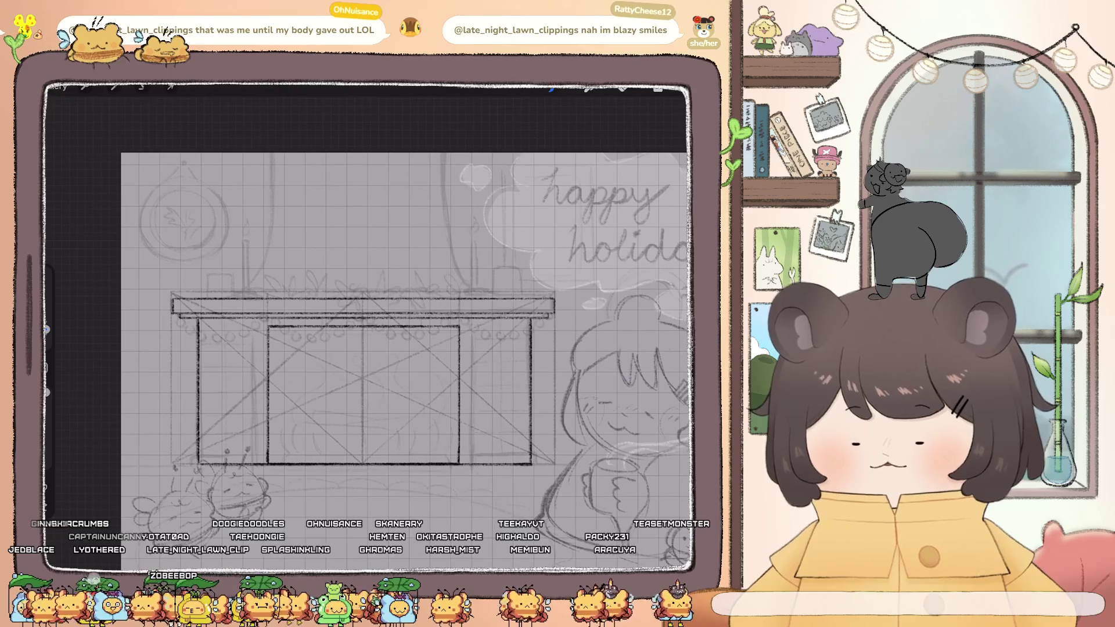
mouse_move(272, 179)
left_mouse_down()
mouse_move(255, 268)
mouse_move(225, 297)
left_mouse_up()
Draw the matching curved right hood side, then switch to the Eraser and zoom out
scroll(371, 325, "up", 2)
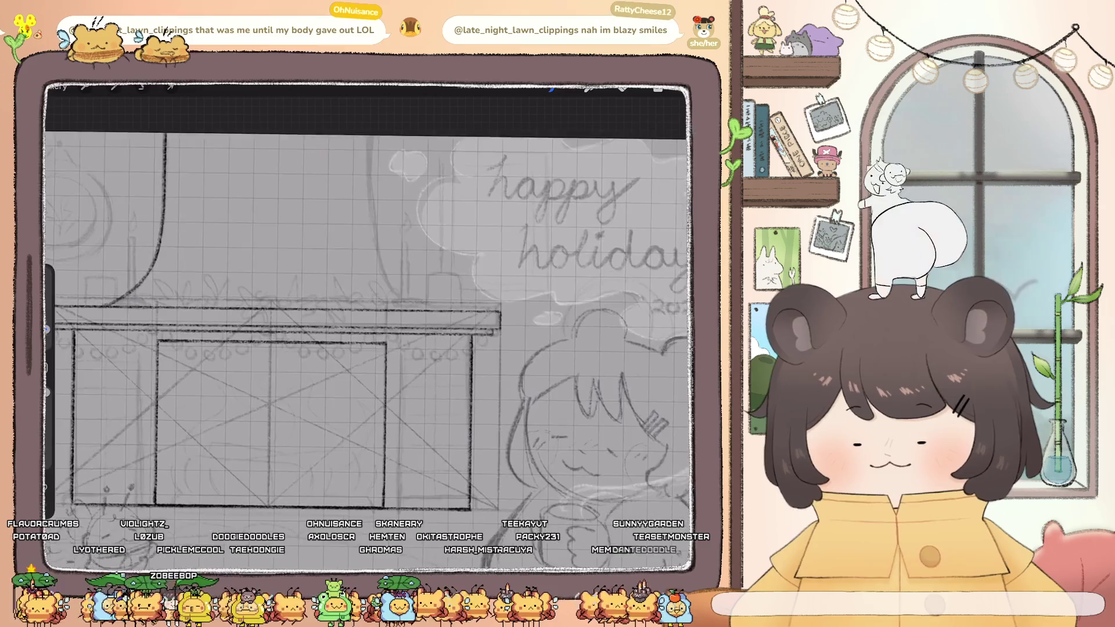
mouse_move(366, 140)
left_mouse_down()
mouse_move(383, 284)
mouse_move(407, 303)
left_mouse_up()
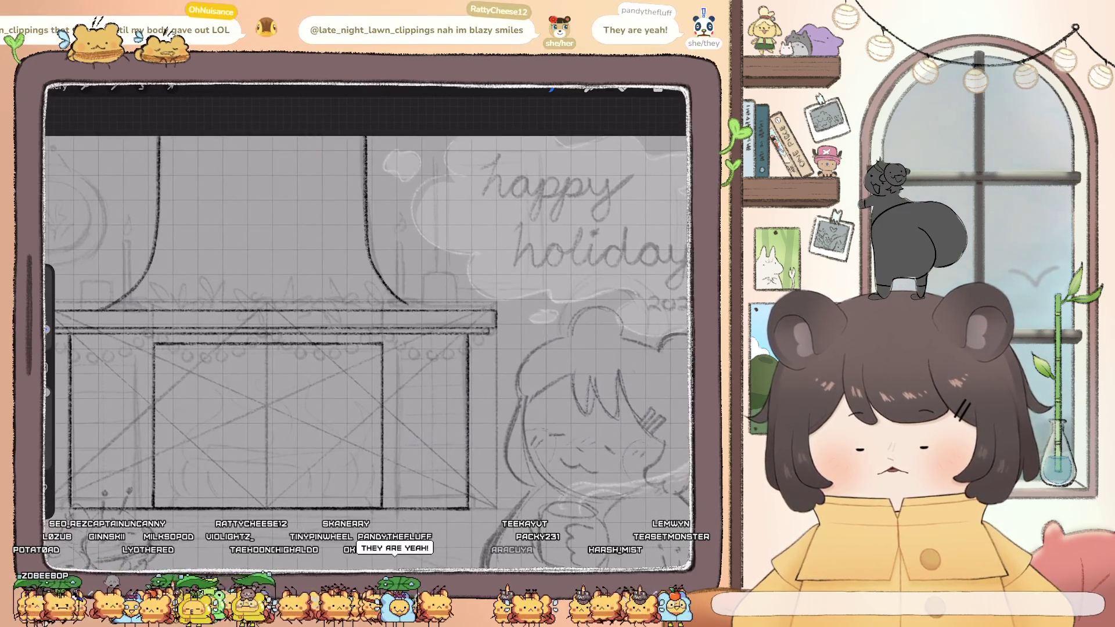
key("e")
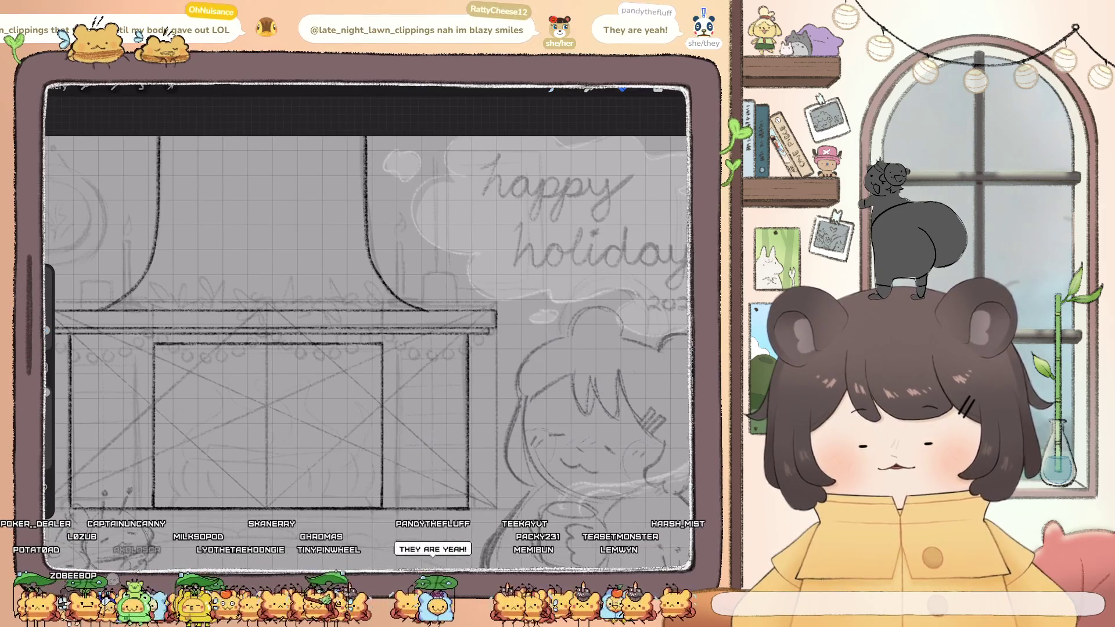
scroll(366, 325, "down", 3)
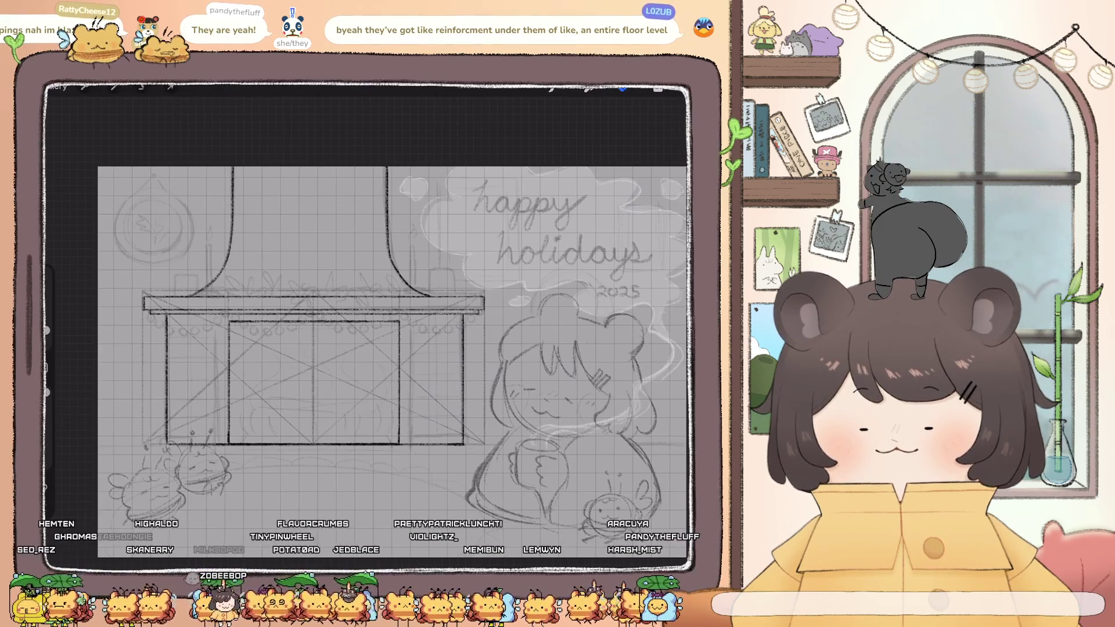
Remove the empty Layer 4 in the Layers list and shift the view up and left
left_click(658, 88)
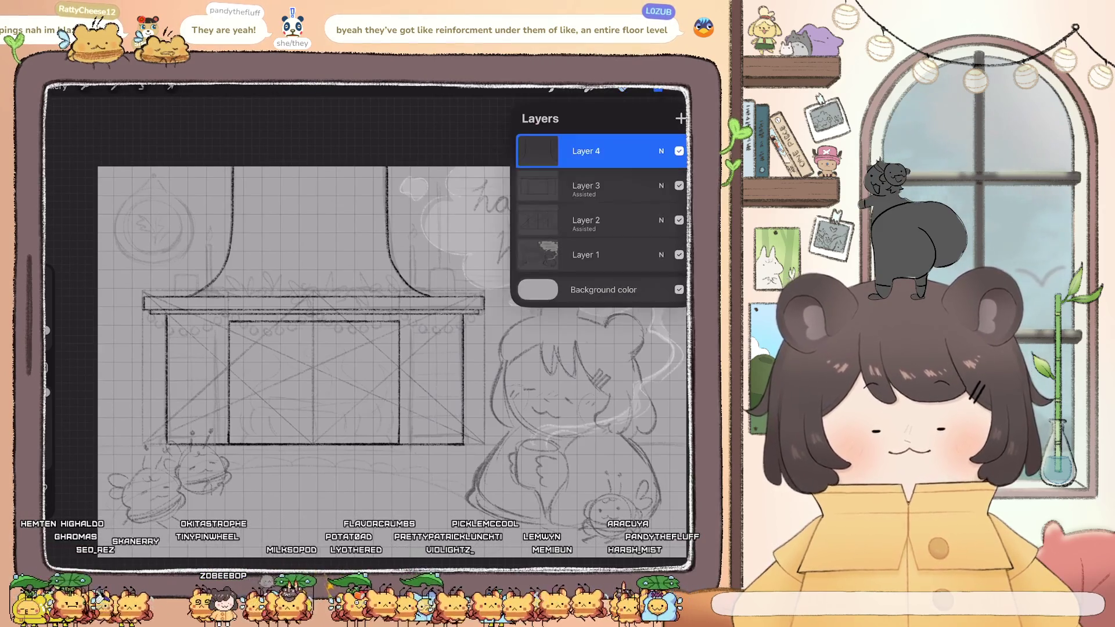
key("ctrl+z")
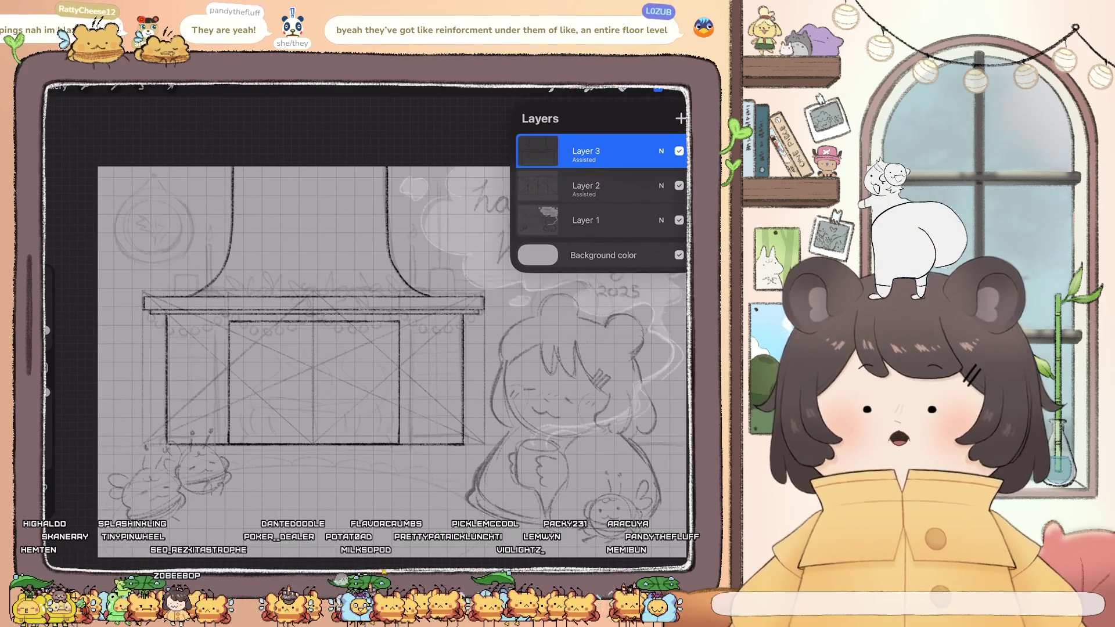
left_click(658, 88)
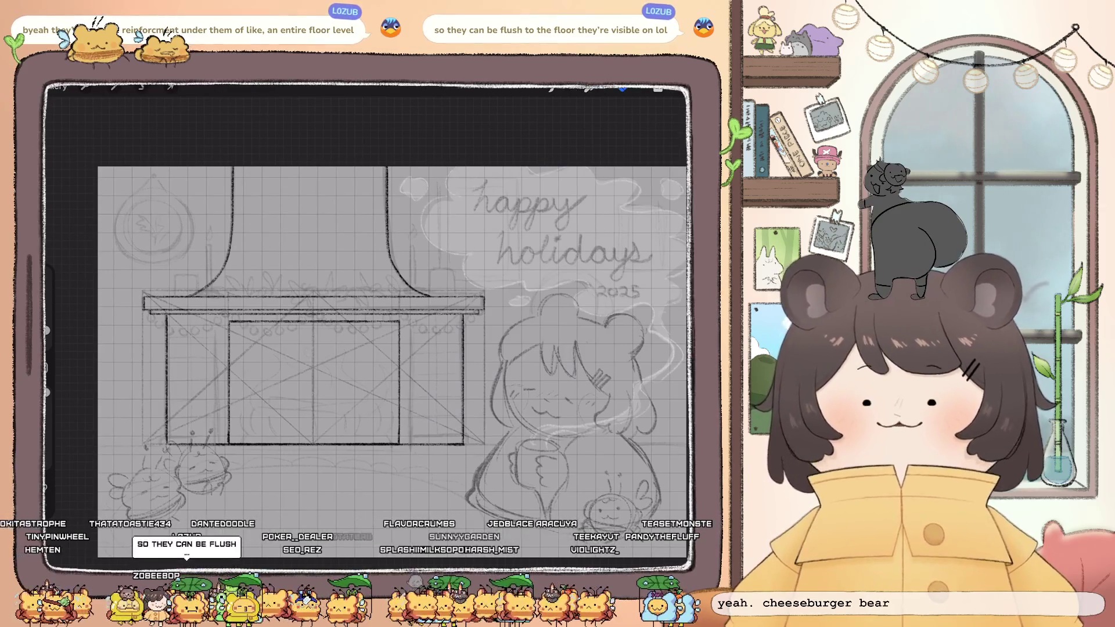
left_click_drag(383, 360, 366, 328)
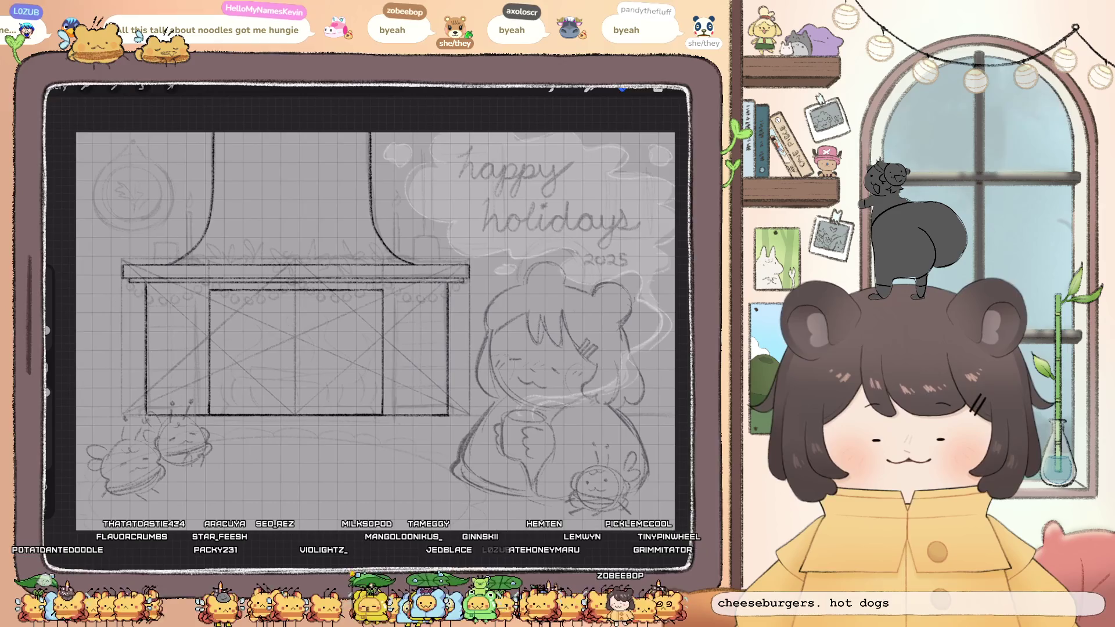
Bring up the Layers list to check the fireplace drawing's layer stack
left_click(658, 88)
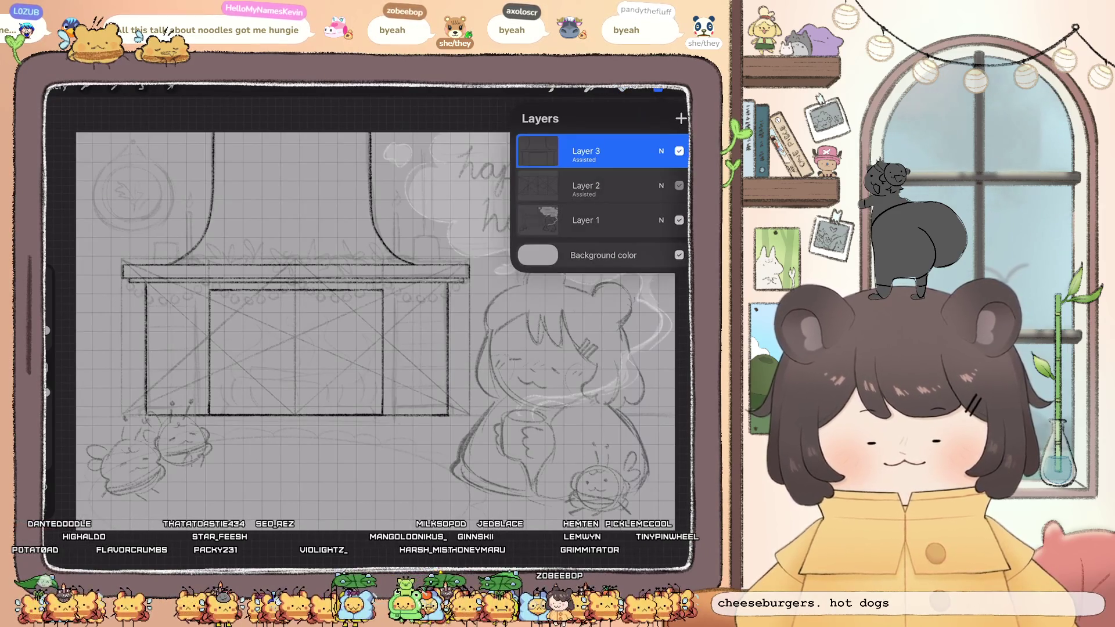
Delete Layer 2, then undo to bring it back
left_click(667, 186)
scroll(357, 327, "down", 3)
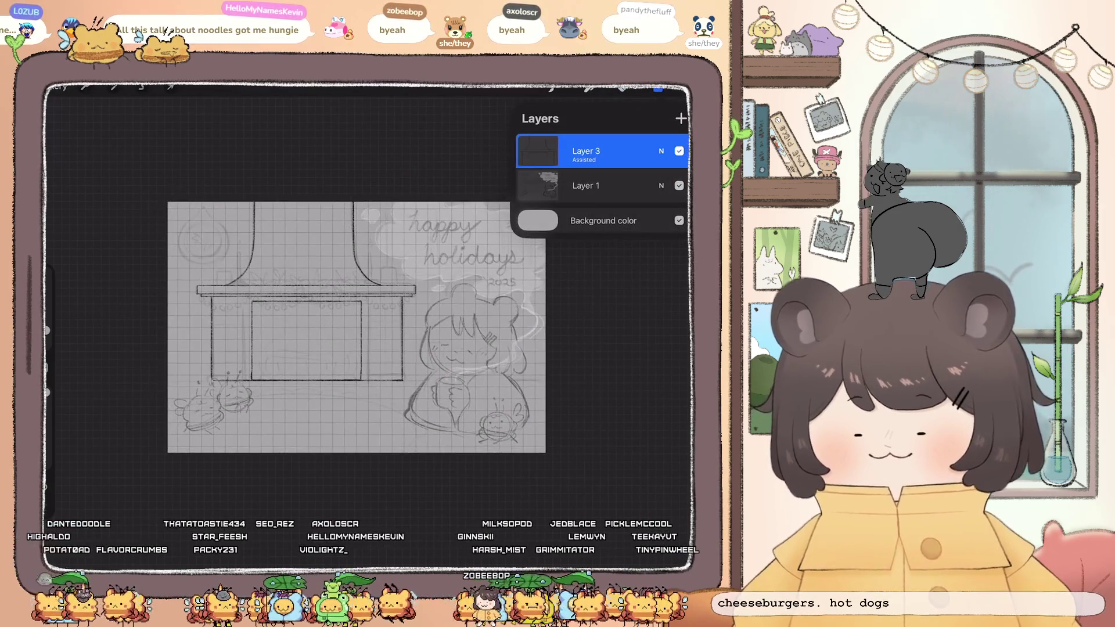
scroll(356, 327, "up", 3)
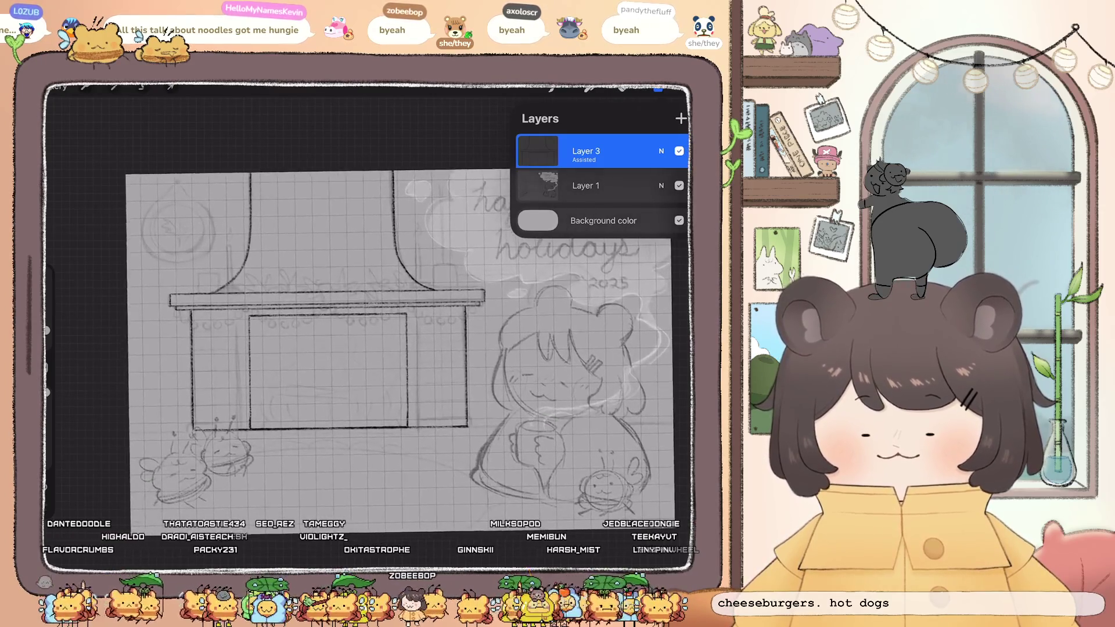
key("ctrl+z")
key("ctrl+z")
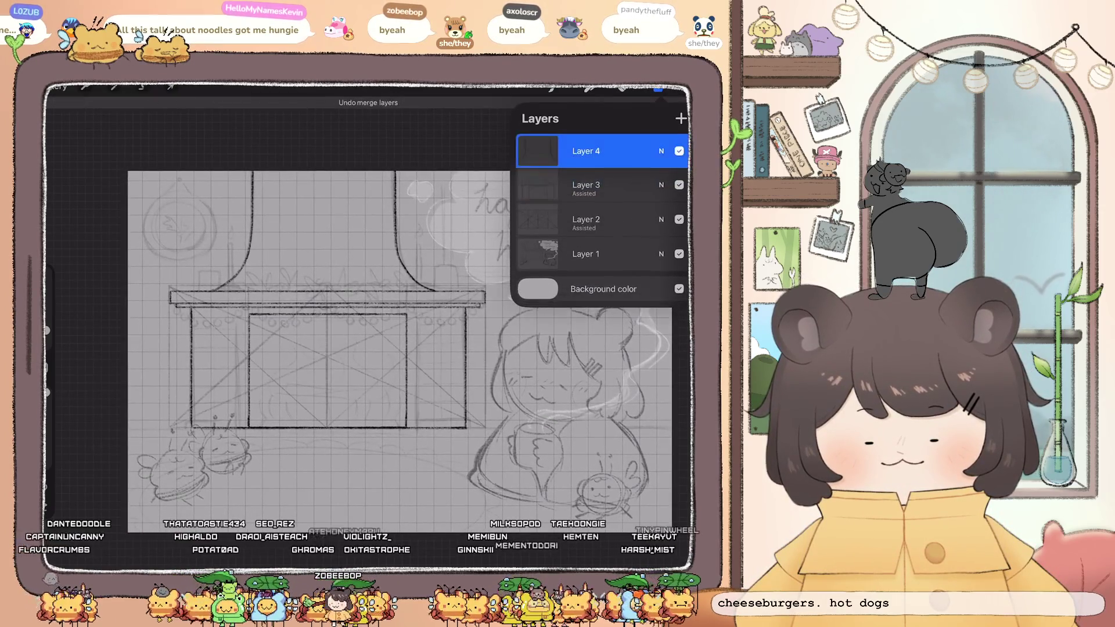
Delete the layer holding the dark hood strokes and make Layer 3 the working layer
left_click_drag(639, 151, 580, 151)
left_click(668, 149)
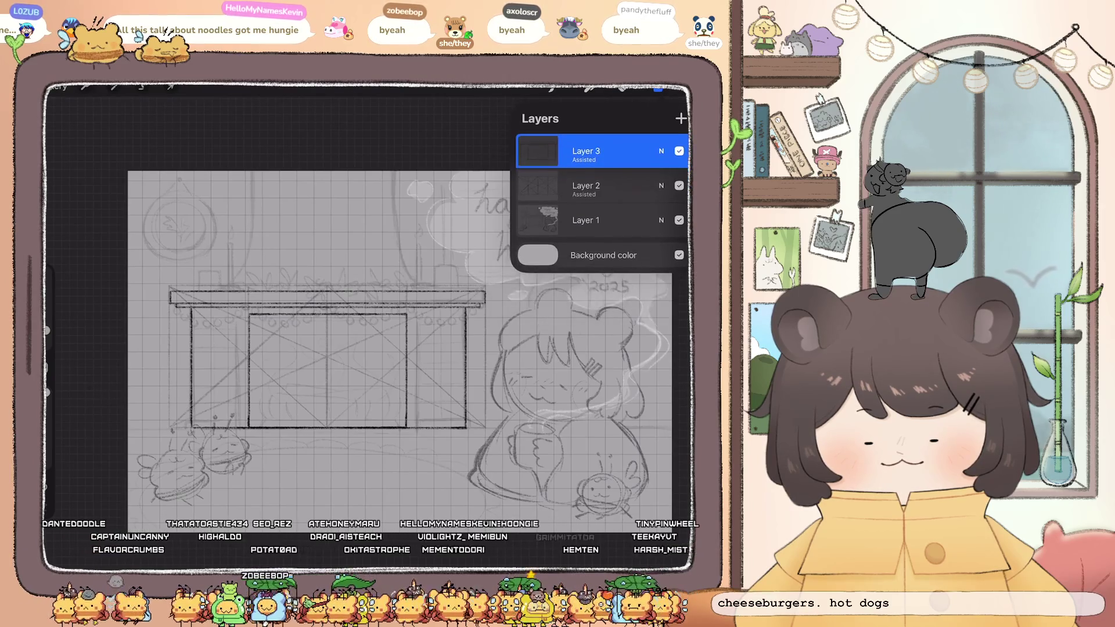
left_click(680, 118)
left_click(84, 88)
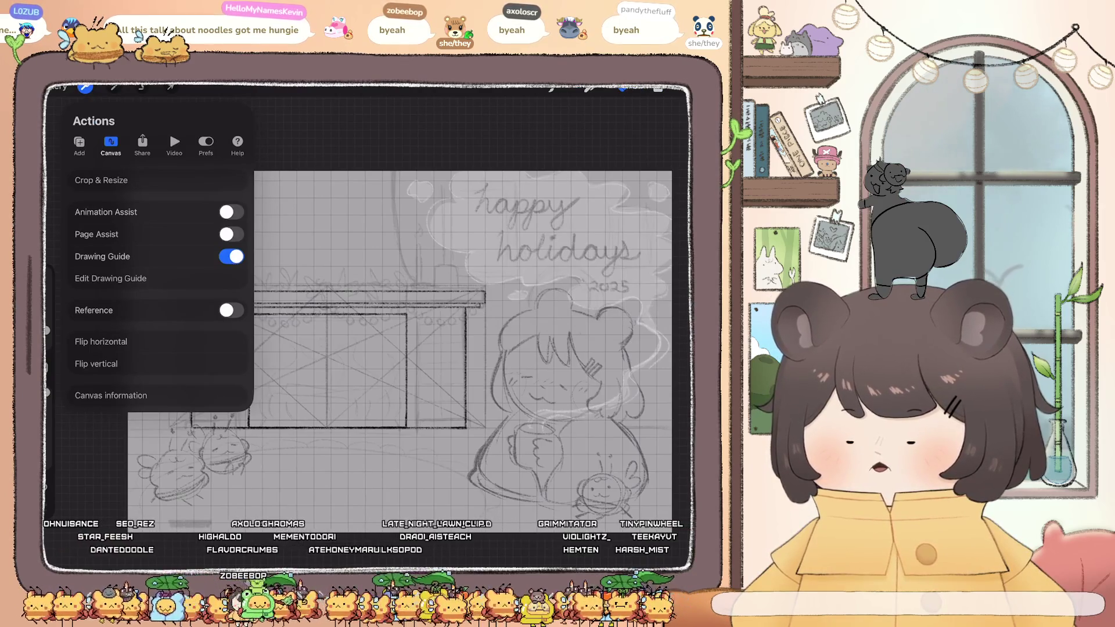
Replace the grid guide with a Symmetry guide whose vertical axis runs through the fireplace centre
left_click(111, 278)
left_click(400, 517)
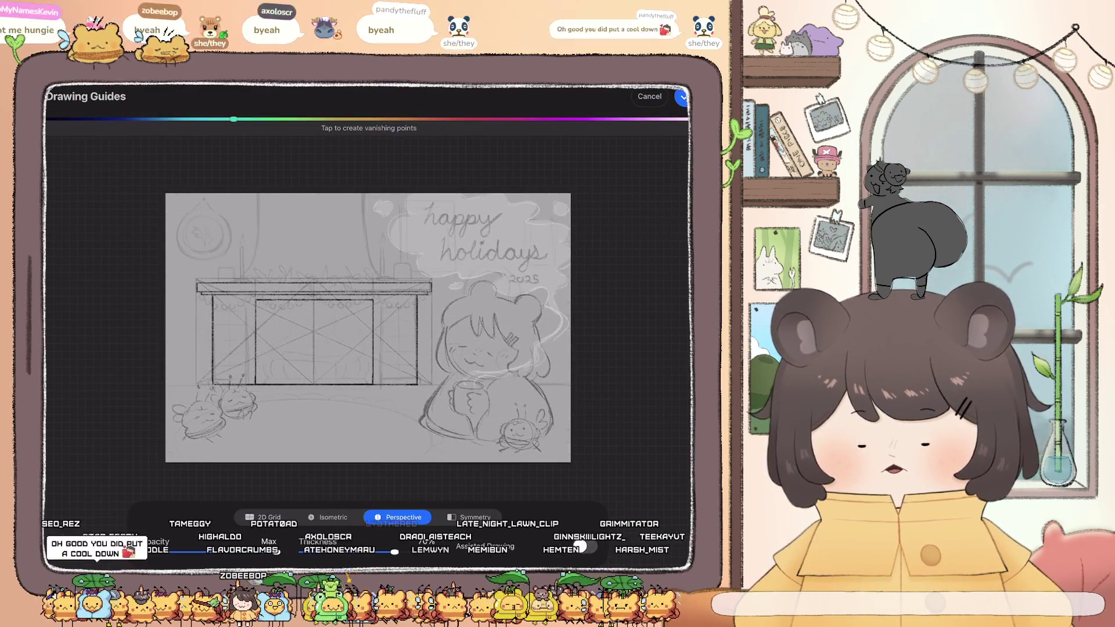
left_click(469, 517)
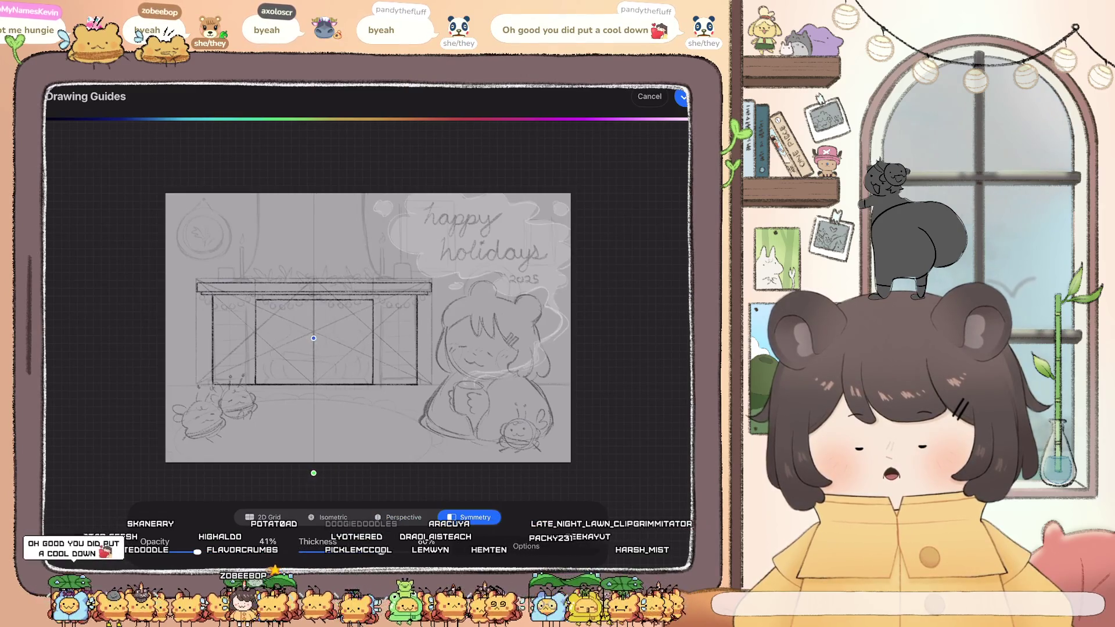
scroll(269, 312, "up", 3)
scroll(365, 308, "down", 3)
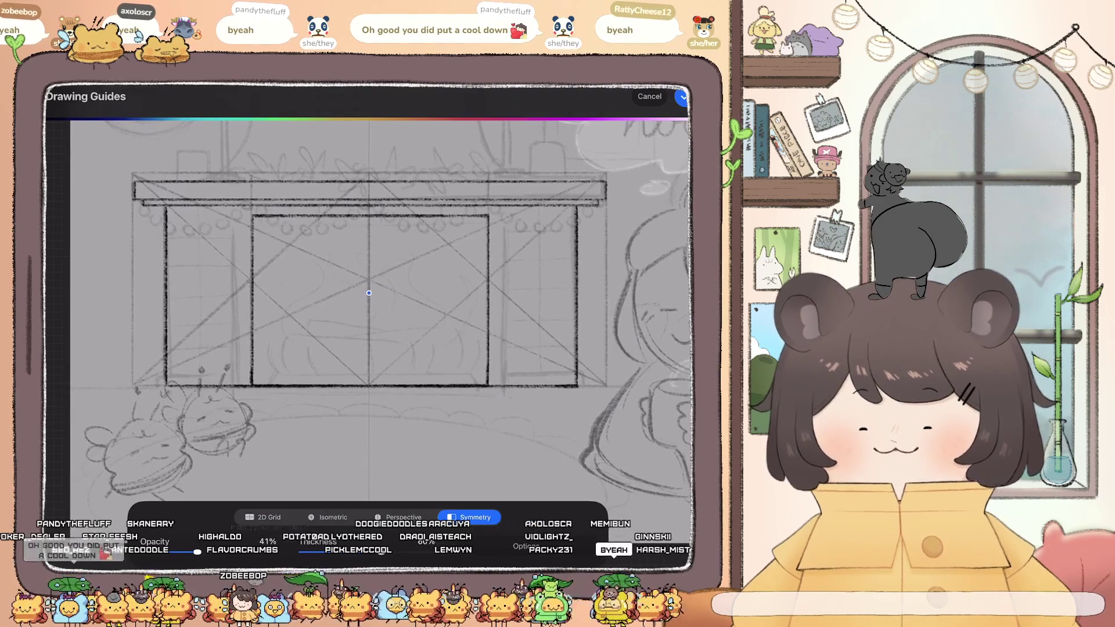
scroll(366, 307, "up", 2)
scroll(366, 308, "up", 3)
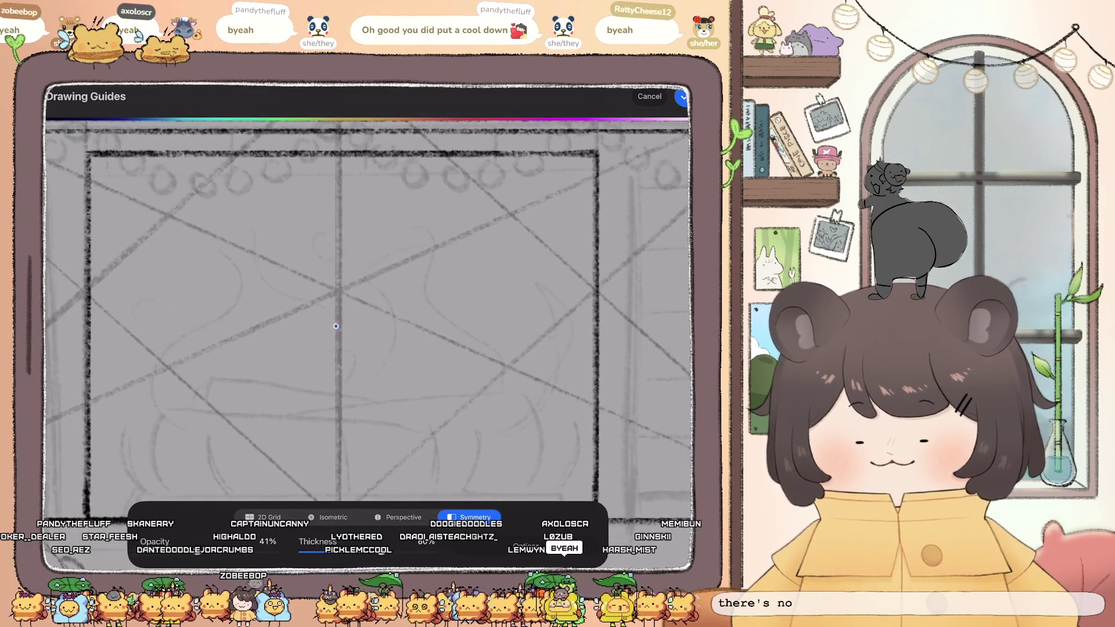
scroll(366, 308, "down", 2)
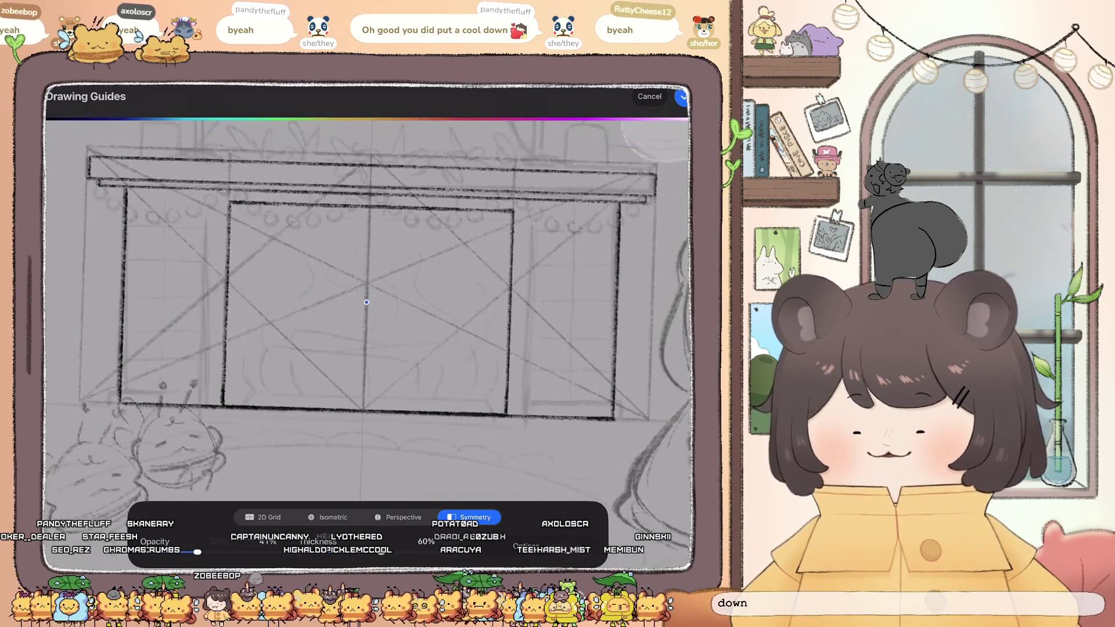
scroll(366, 308, "down", 2)
scroll(365, 307, "down", 1)
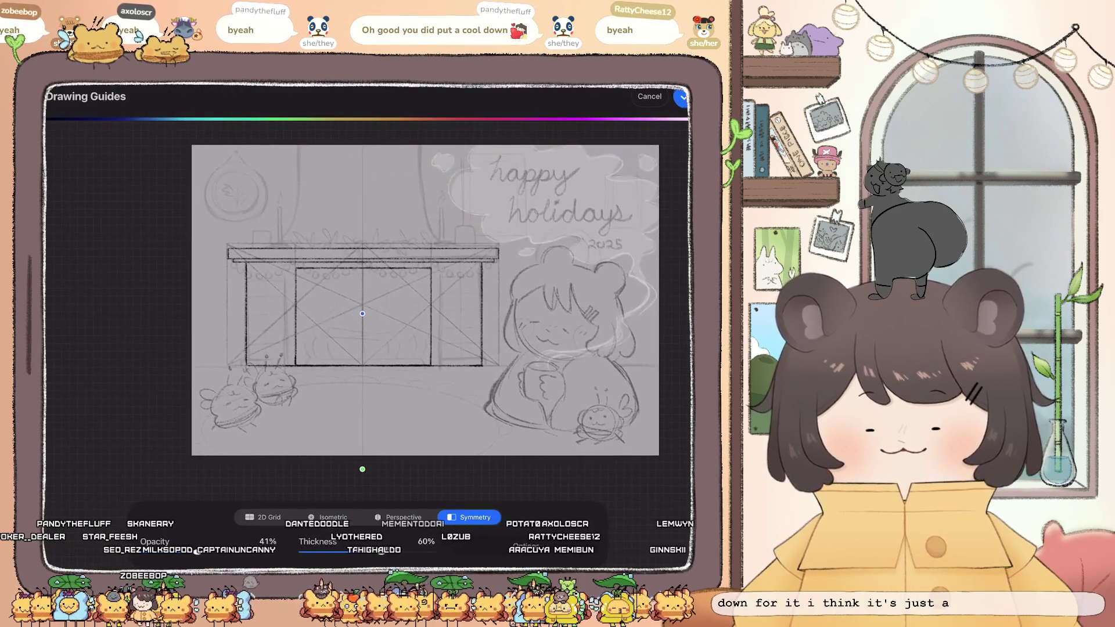
left_click(680, 97)
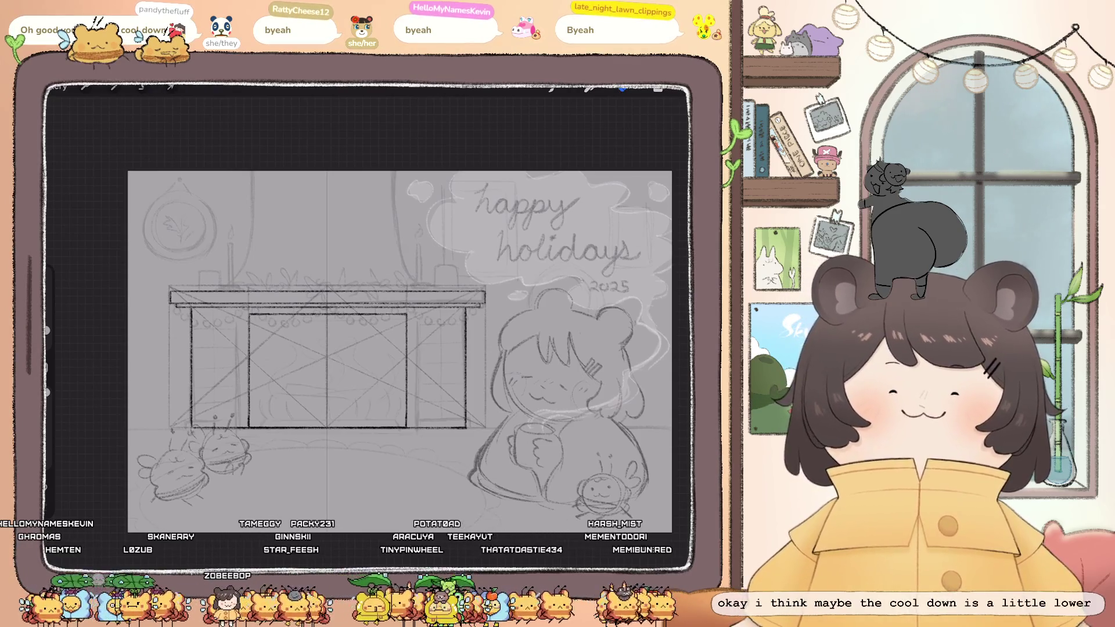
scroll(401, 349, "up", 1)
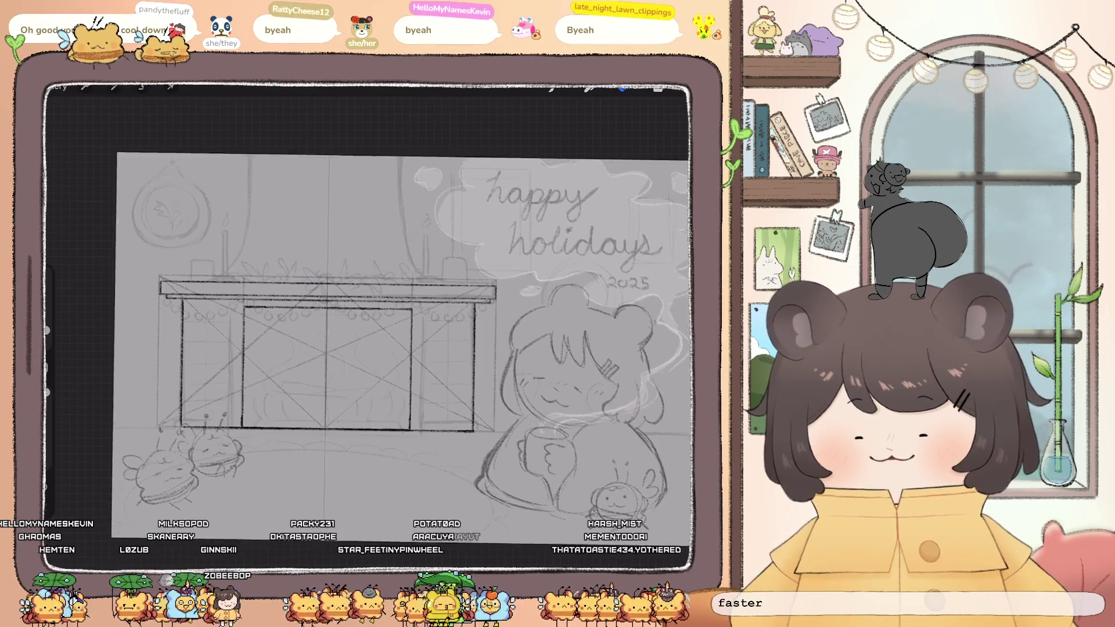
Undo the last stroke and try a vertical side line for the symmetrical chimney hood
scroll(401, 348, "up", 3)
left_click(658, 88)
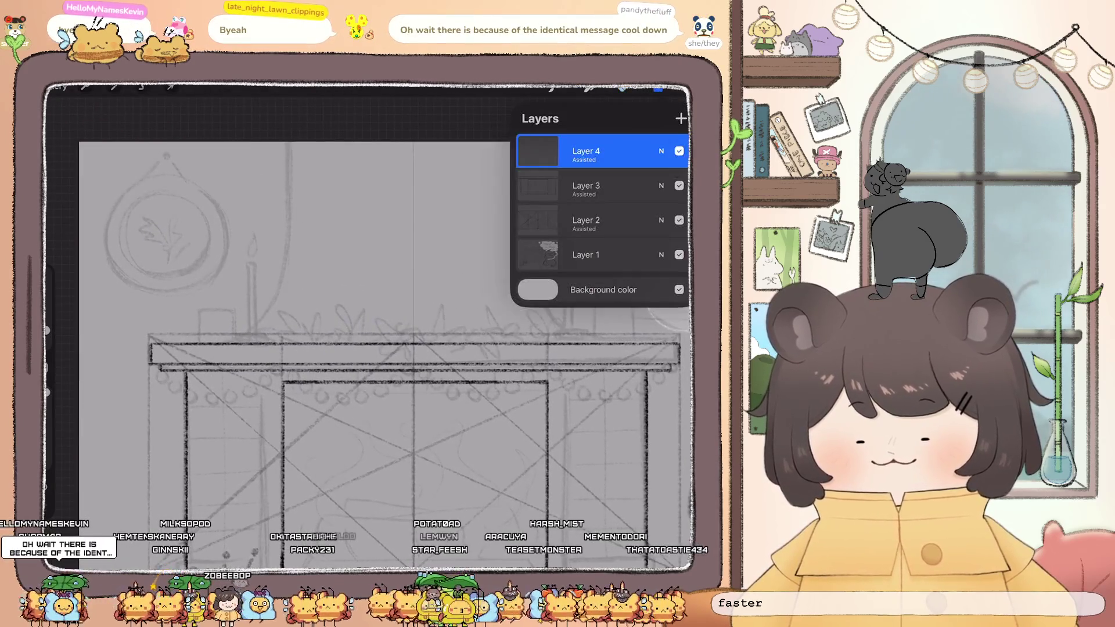
left_click(658, 88)
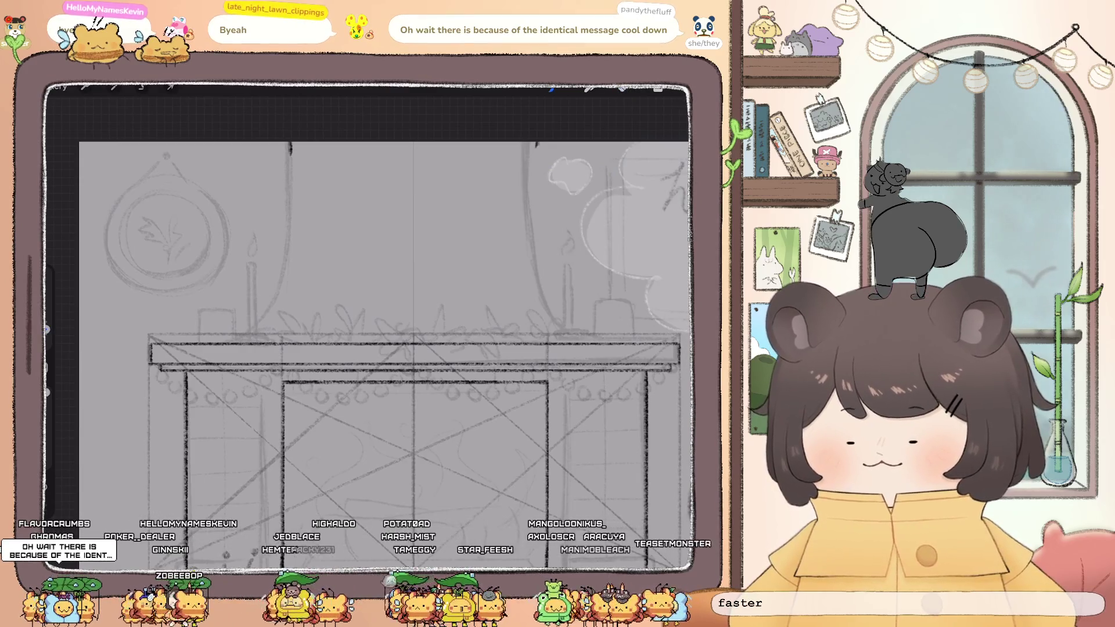
scroll(383, 325, "up", 3)
key("ctrl+z")
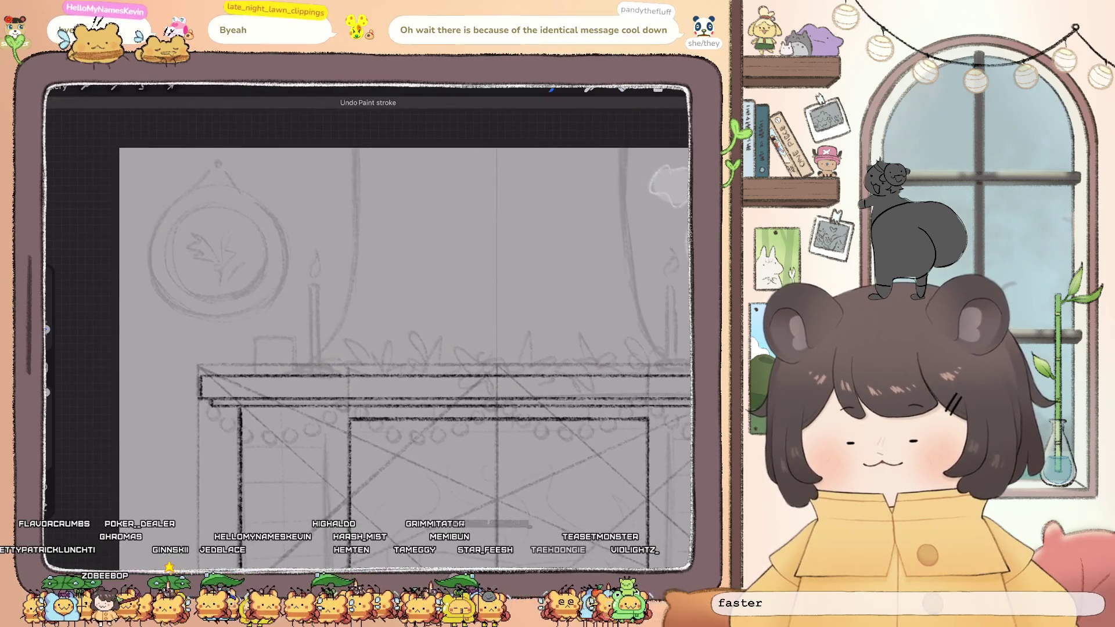
left_click_drag(353, 150, 352, 250)
scroll(377, 325, "up", 2)
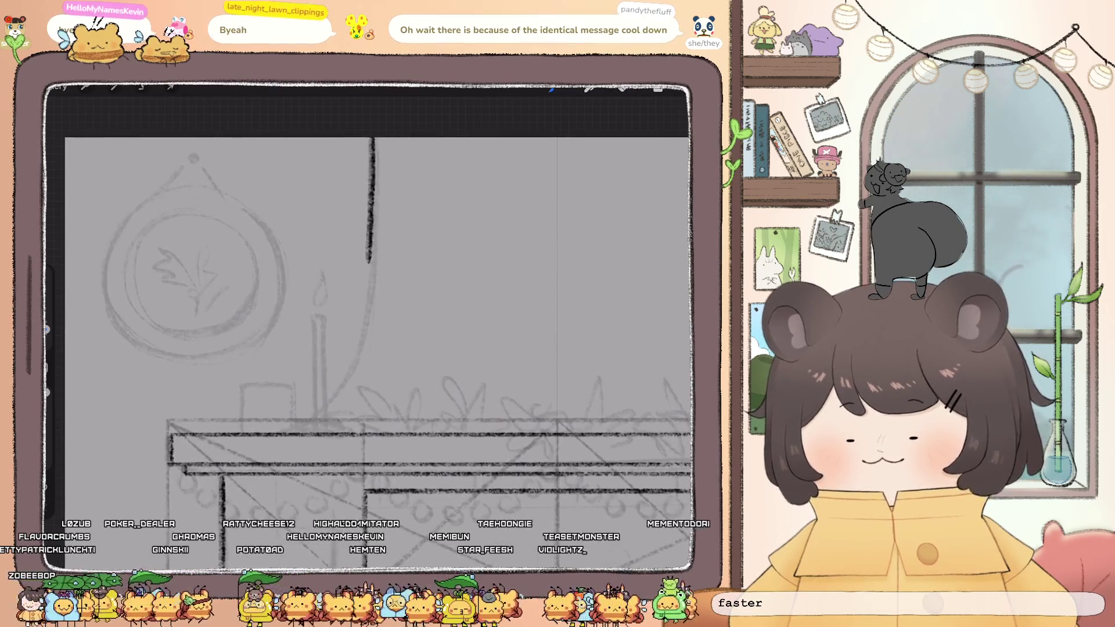
key("ctrl+z")
Redraw the hood's vertical side shorter and curve it down to meet the mantel
left_click_drag(371, 140, 372, 229)
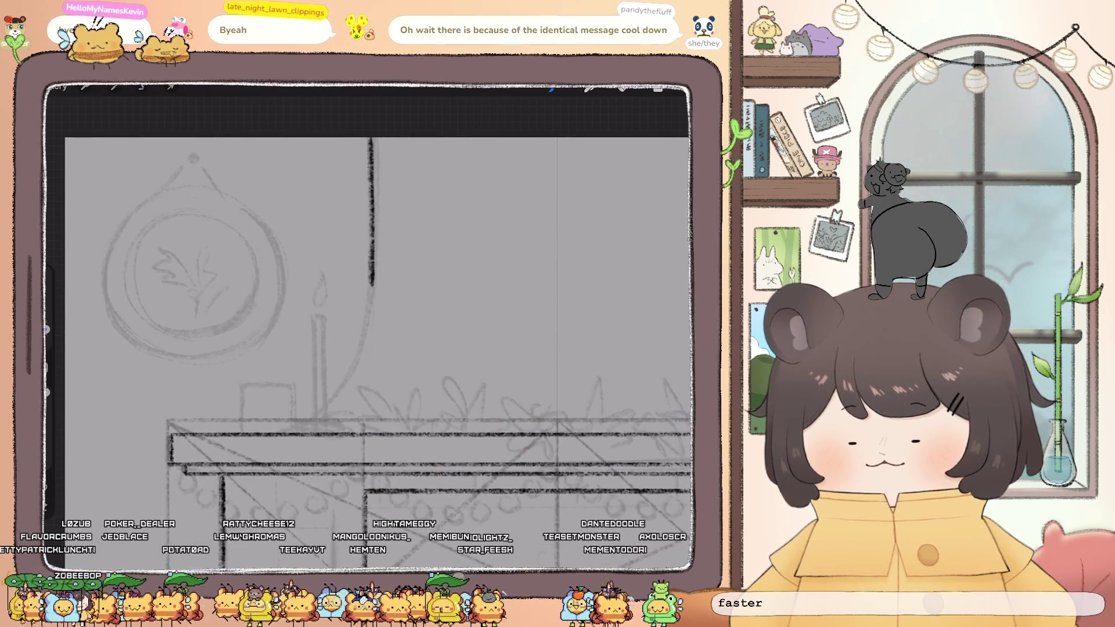
key("ctrl+z")
left_click_drag(372, 139, 372, 253)
left_click_drag(368, 329, 347, 386)
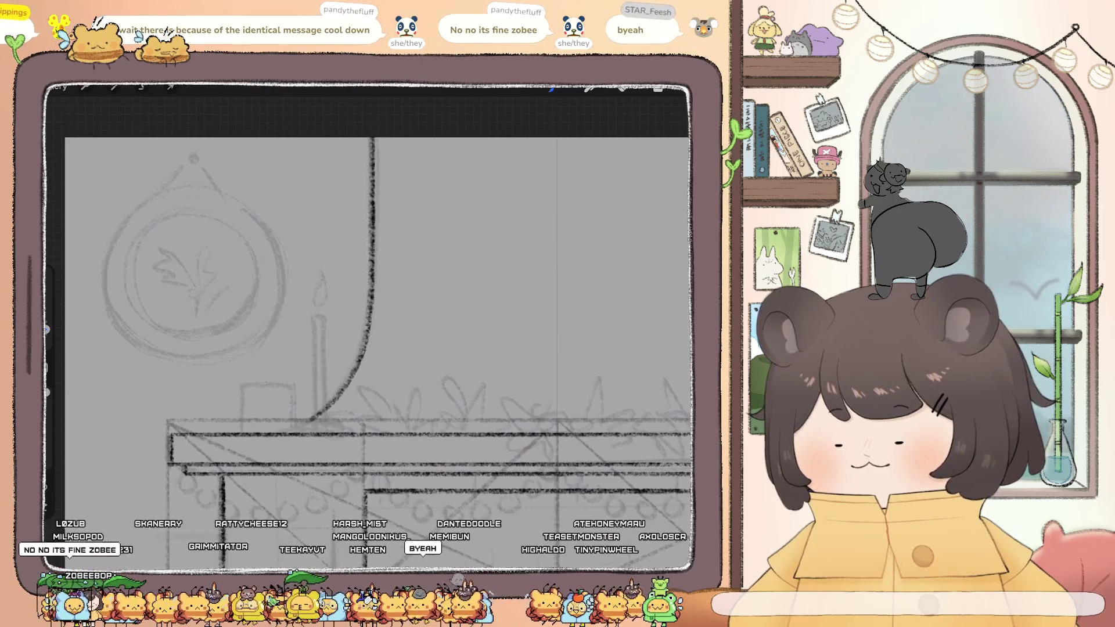
left_click_drag(310, 418, 272, 433)
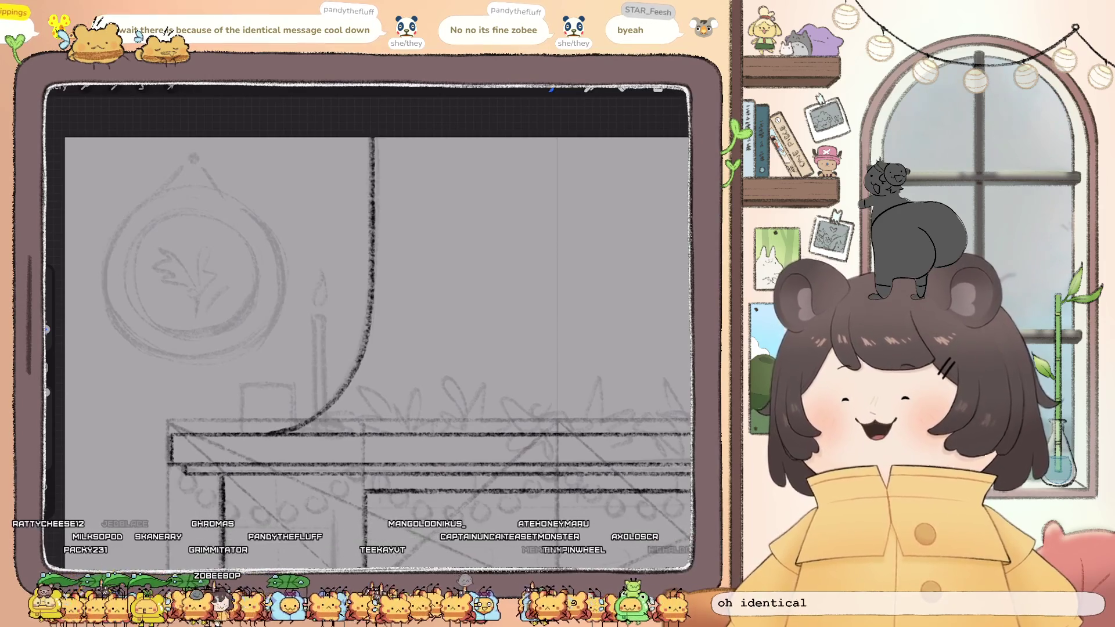
scroll(377, 325, "down", 3)
scroll(377, 337, "up", 2)
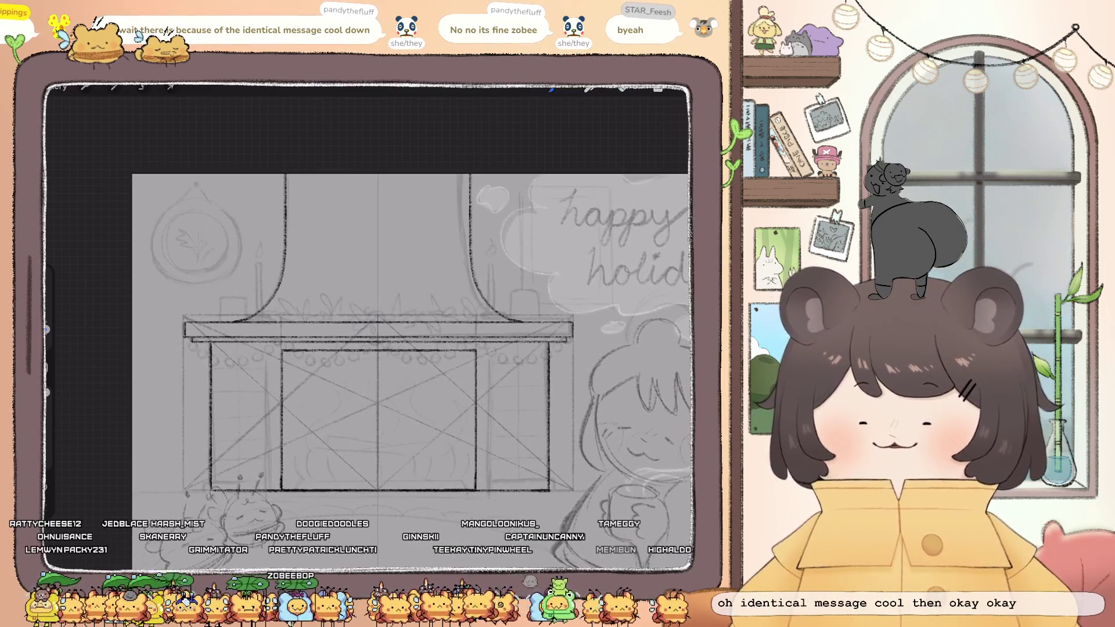
Switch the drawing guide back to a 2D Grid and apply it
left_click(658, 88)
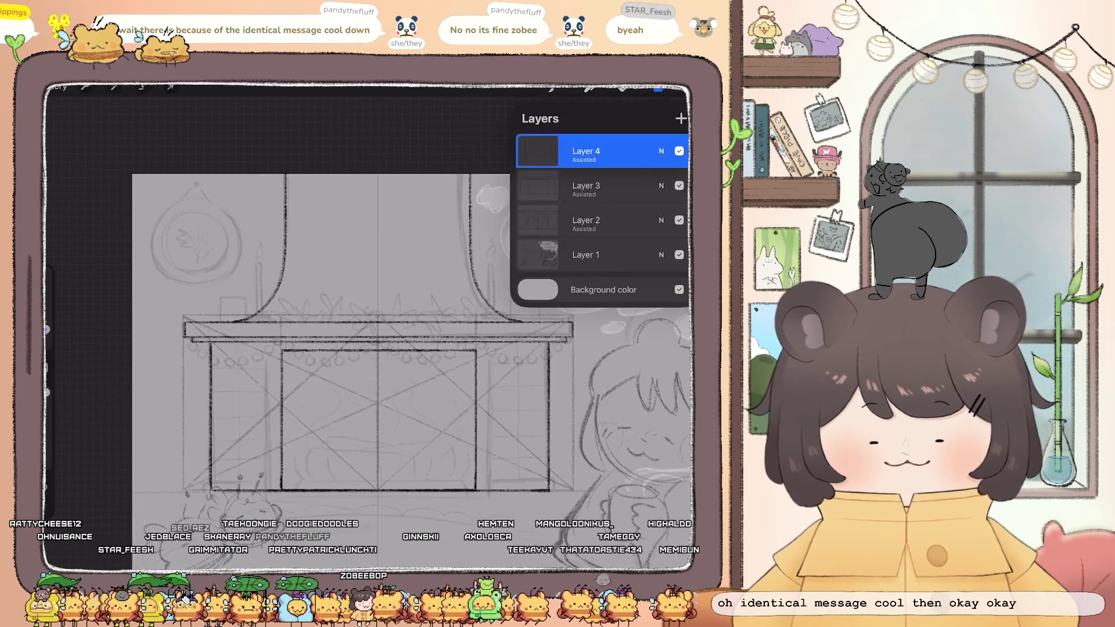
left_click(622, 88)
left_click(113, 87)
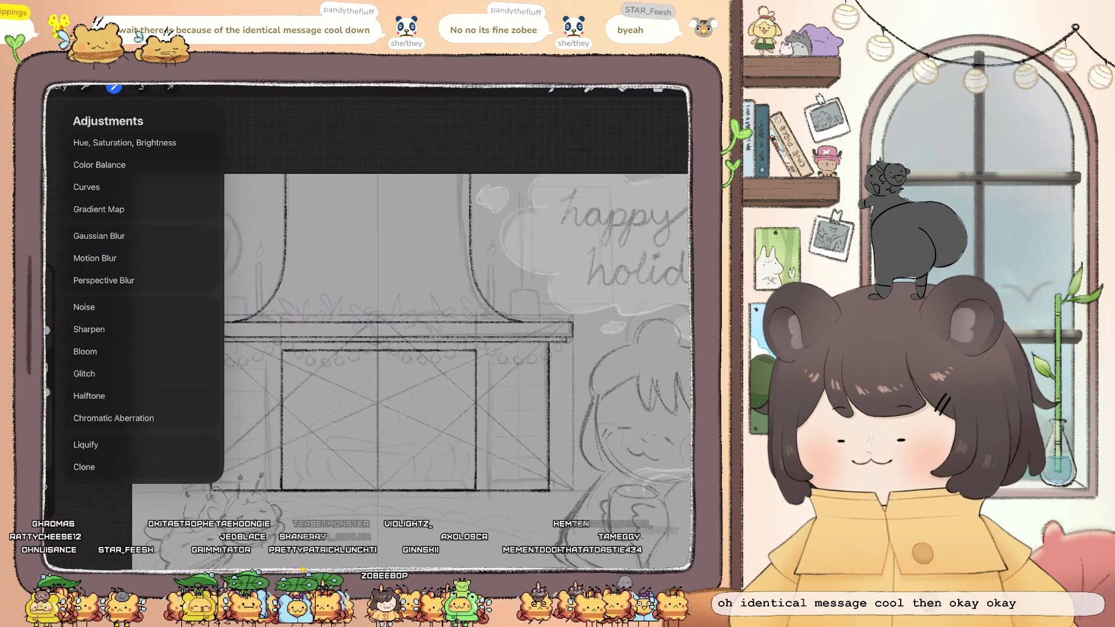
left_click(85, 88)
left_click(99, 278)
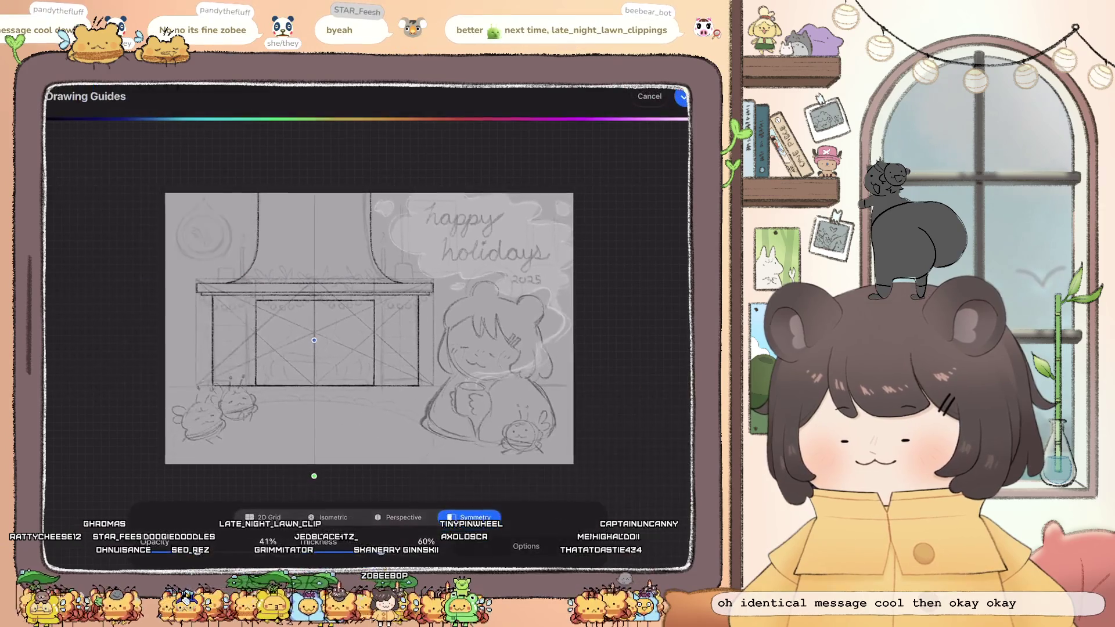
left_click(264, 516)
left_click(682, 96)
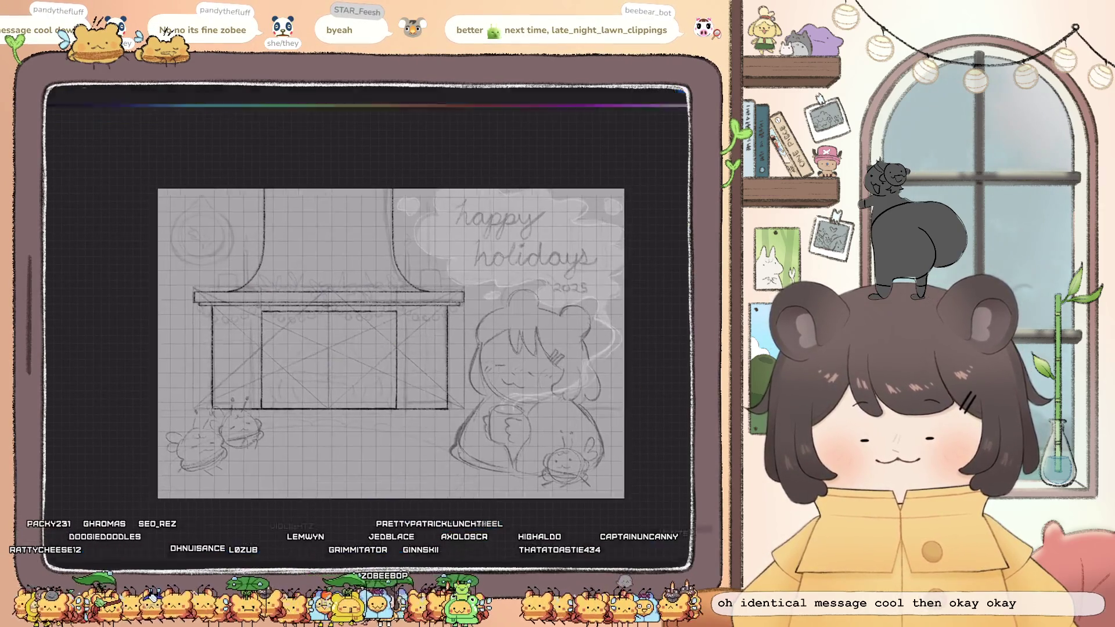
scroll(372, 343, "up", 3)
left_click(658, 88)
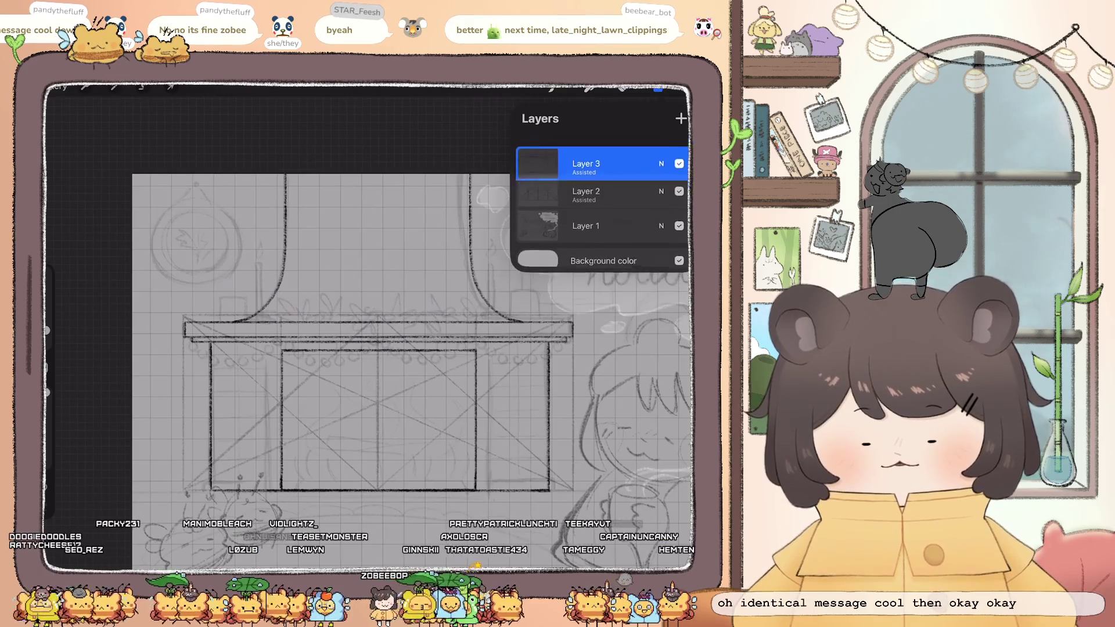
Delete Layer 2, which holds the X construction lines, from the Layers panel
scroll(407, 348, "down", 3)
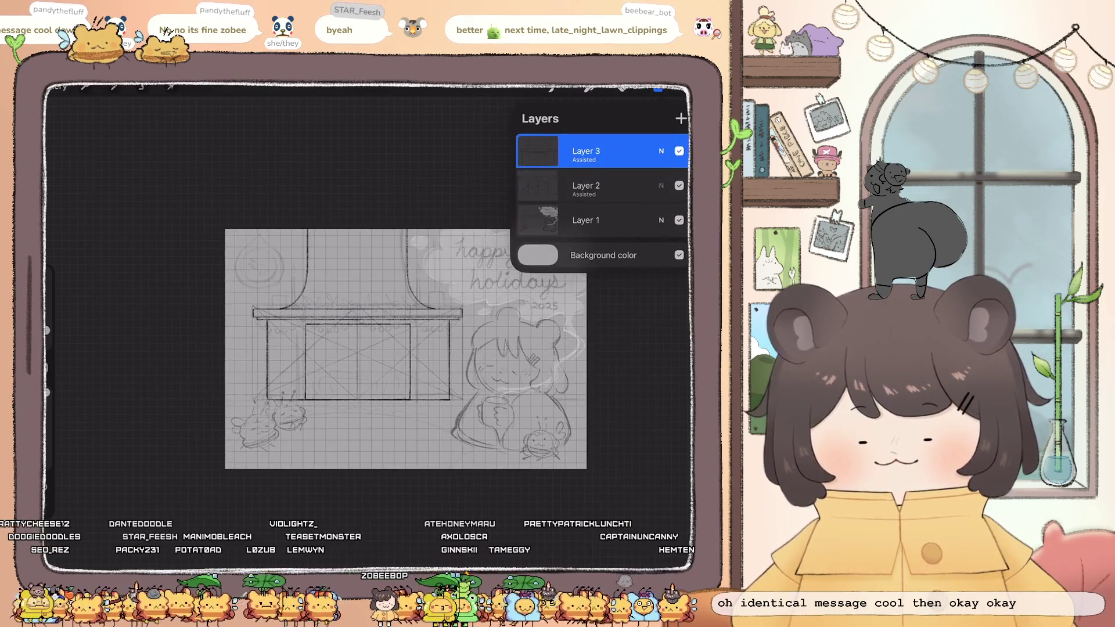
left_click(638, 186)
left_click(372, 349)
scroll(406, 343, "up", 1)
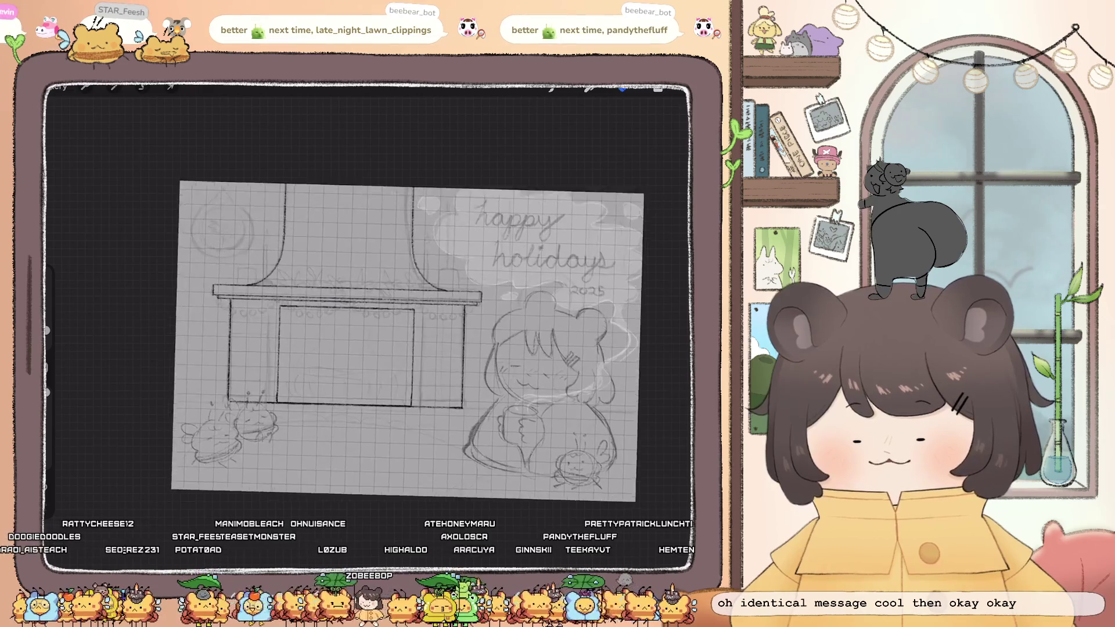
scroll(406, 343, "up", 1)
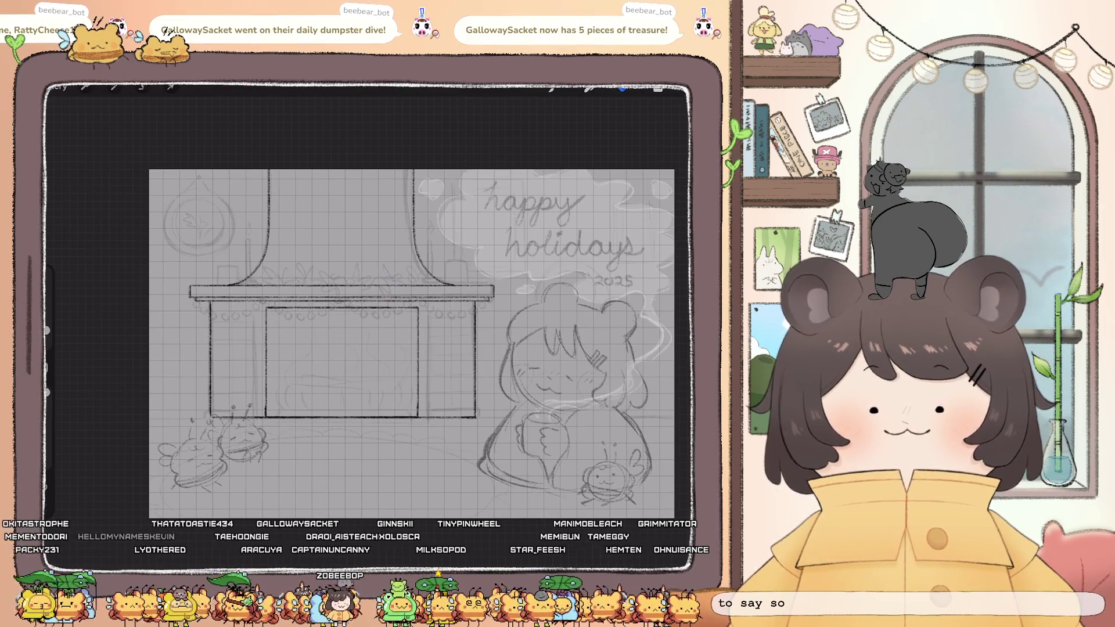
scroll(395, 325, "up", 2)
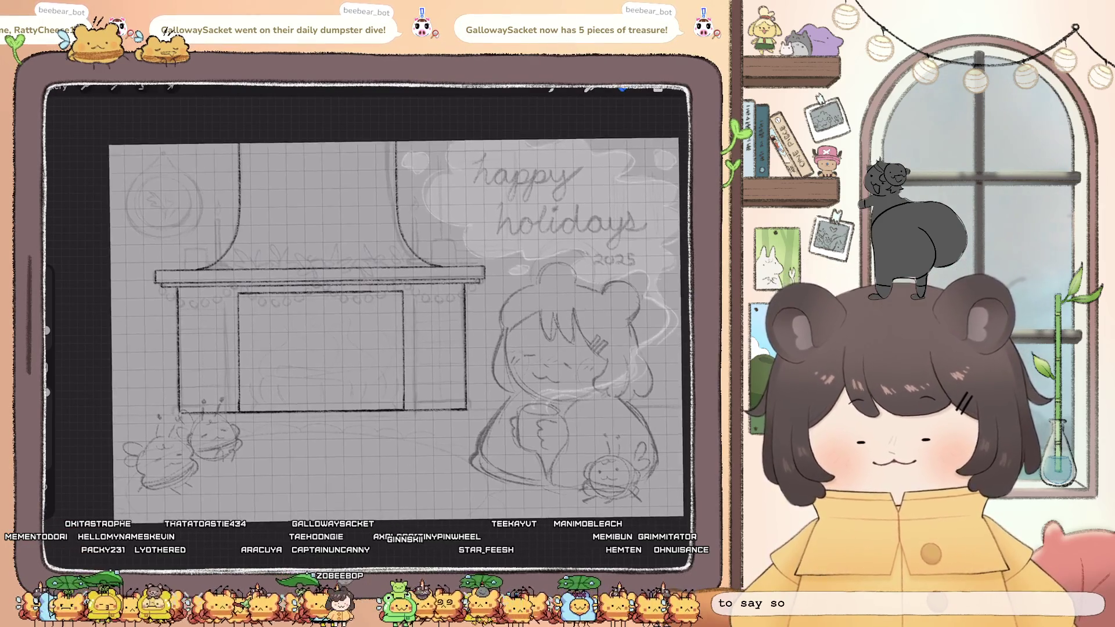
left_click(658, 89)
Add a new empty layer above Layer 1
left_click(587, 185)
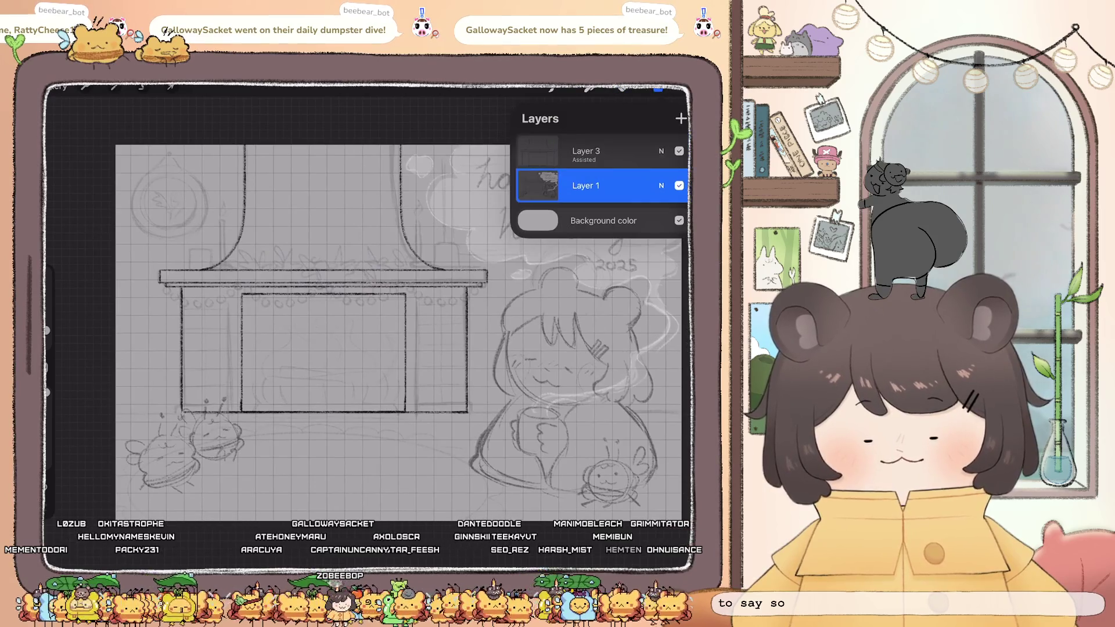
left_click(681, 119)
left_click(586, 185)
left_click(587, 185)
left_click(658, 89)
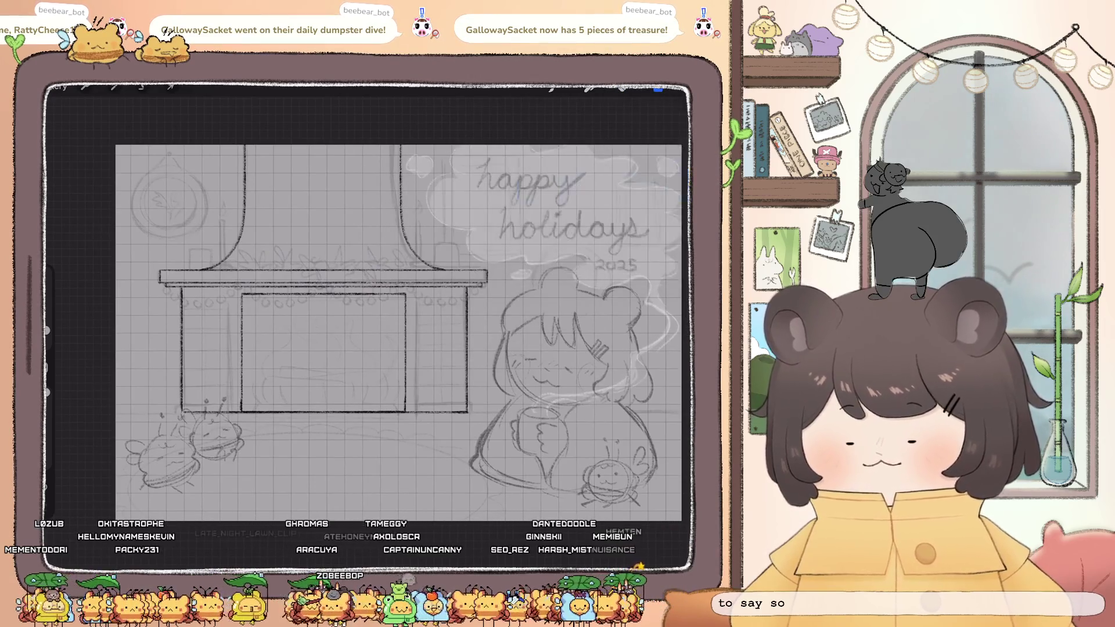
Draw a long straight floor line at the fireplace base, undoing and redoing until it looks right
left_click(622, 88)
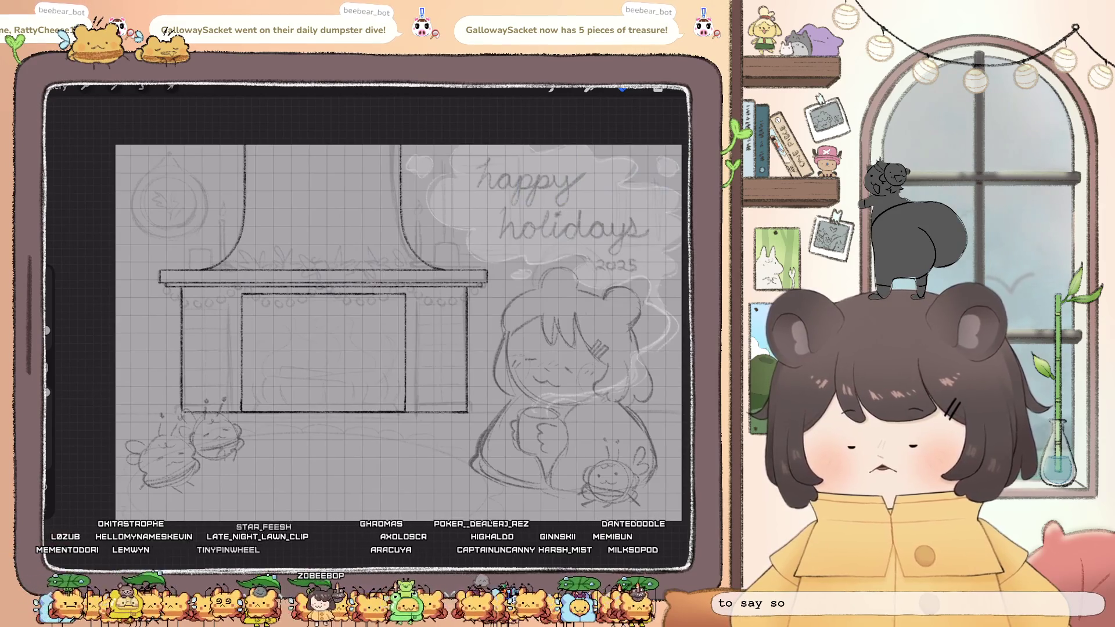
left_click(552, 88)
left_click_drag(116, 405, 182, 405)
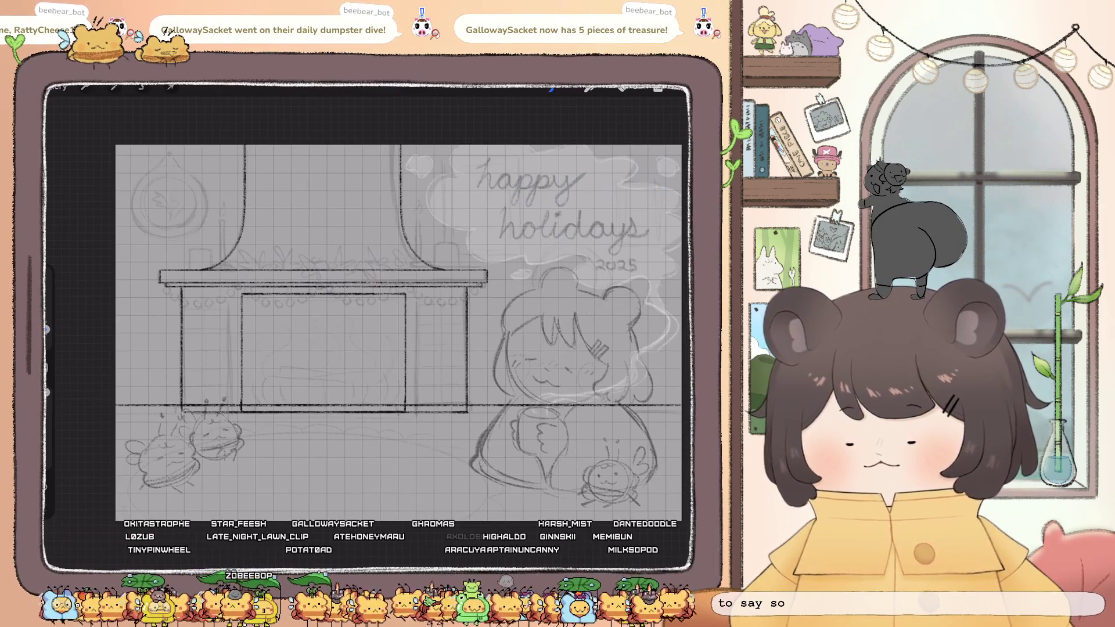
key("ctrl+z")
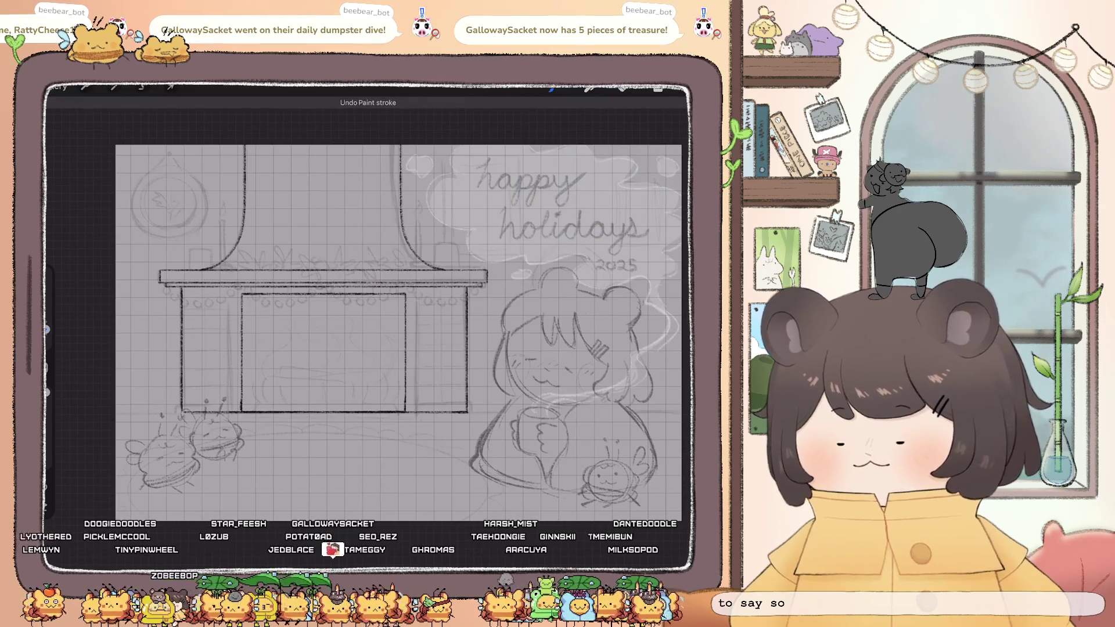
left_click_drag(468, 412, 681, 412)
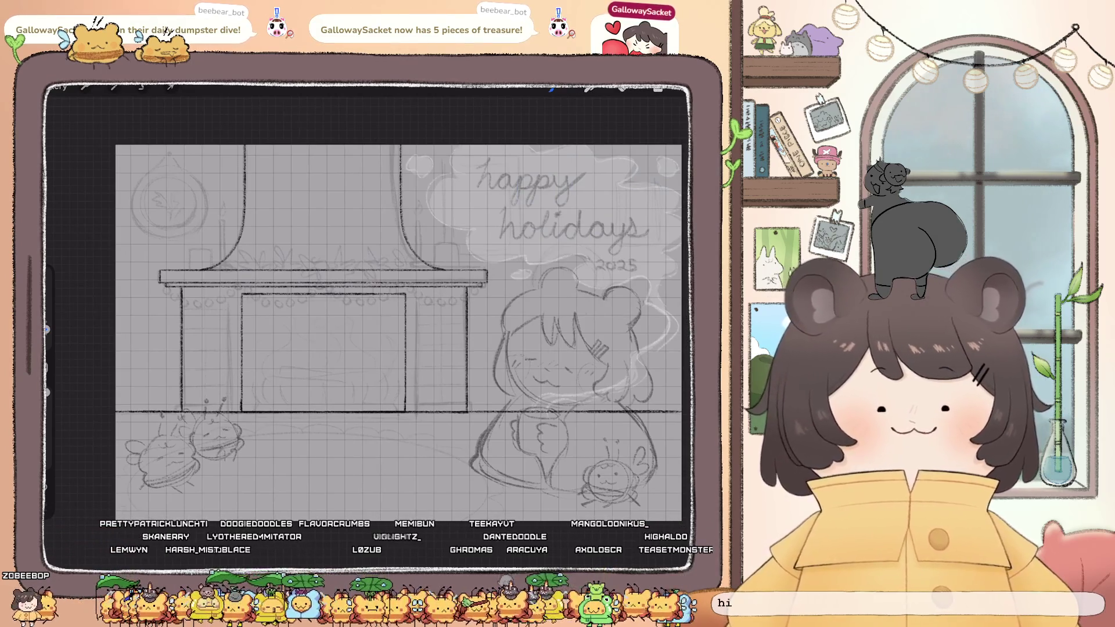
key("ctrl+z")
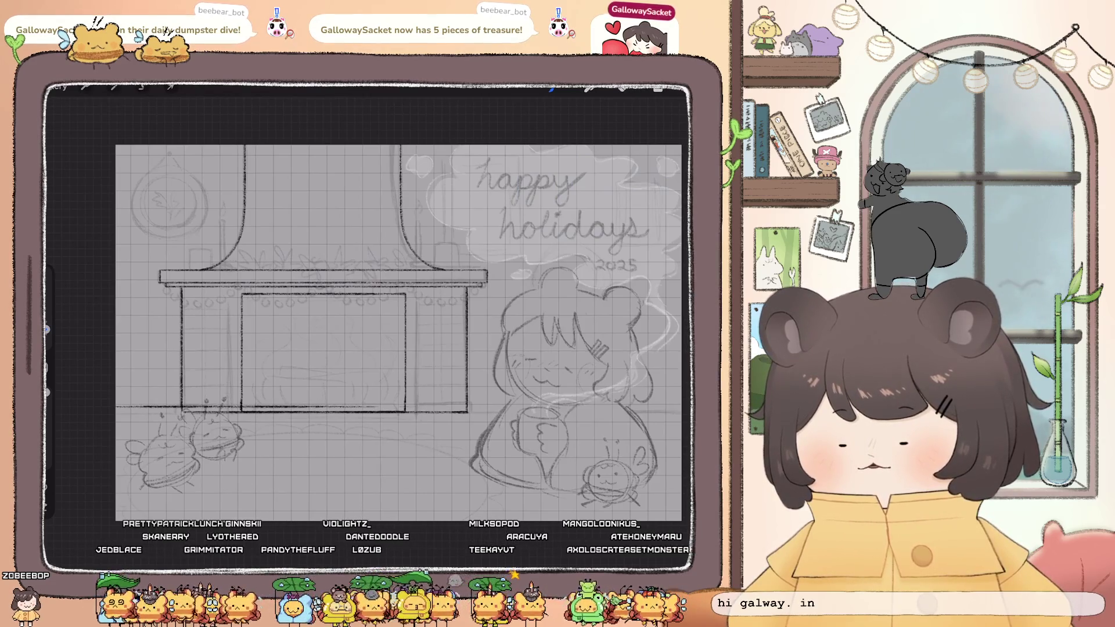
key("ctrl+z")
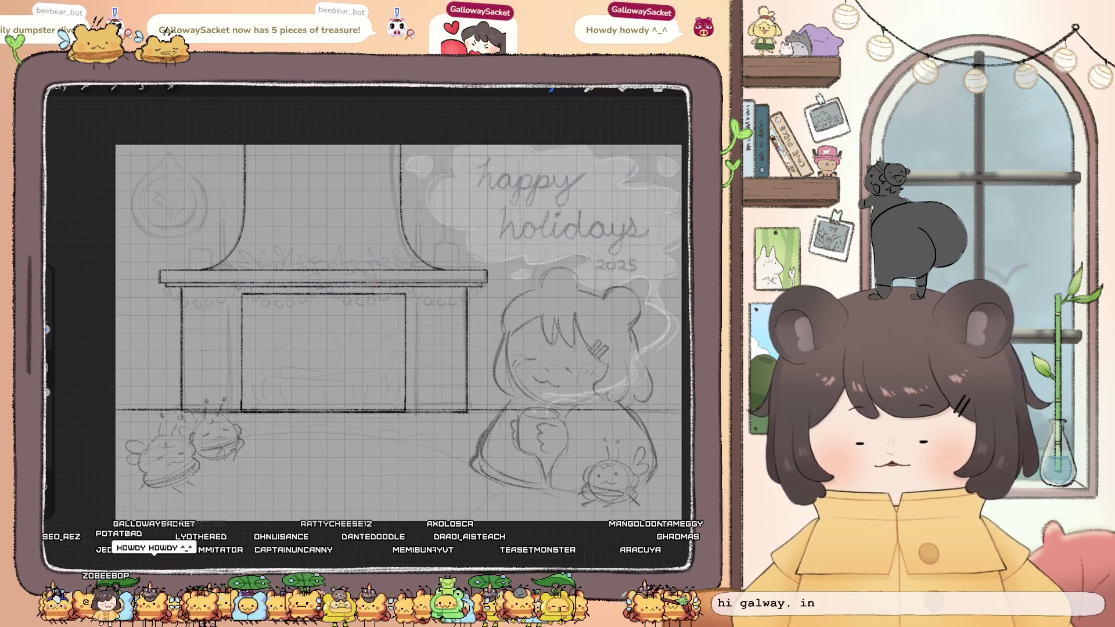
key("ctrl+z")
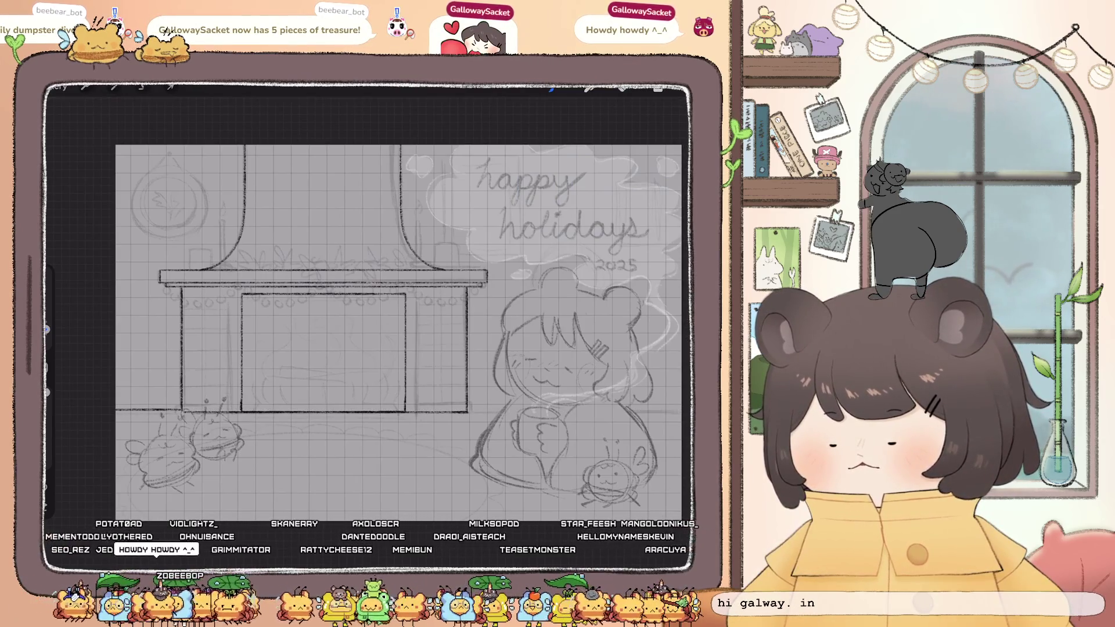
key("ctrl+shift+z")
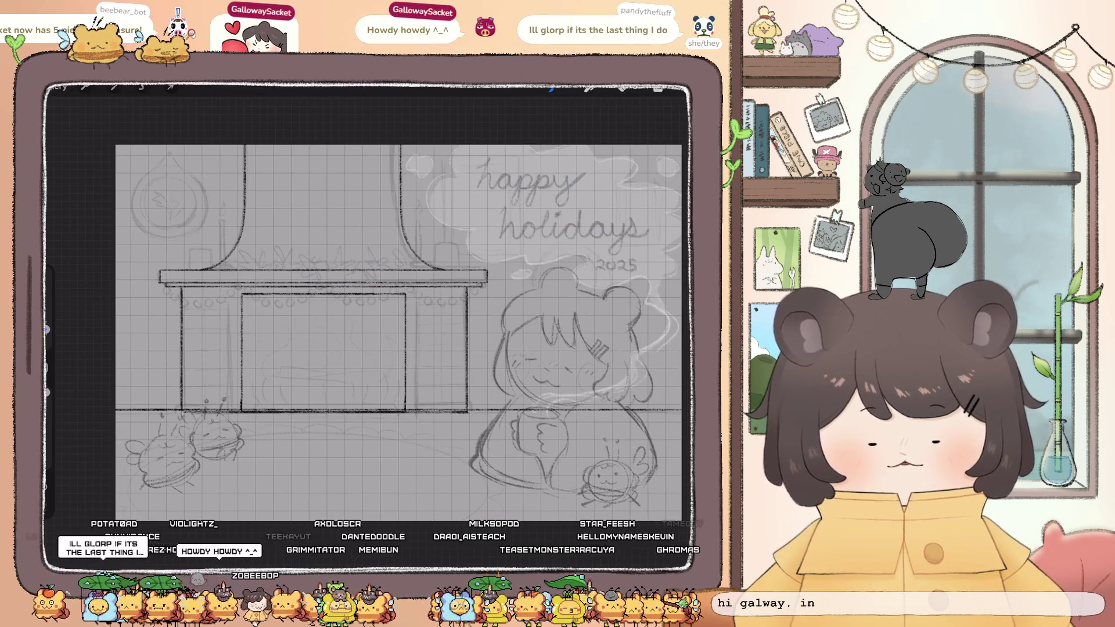
scroll(363, 305, "up", 3)
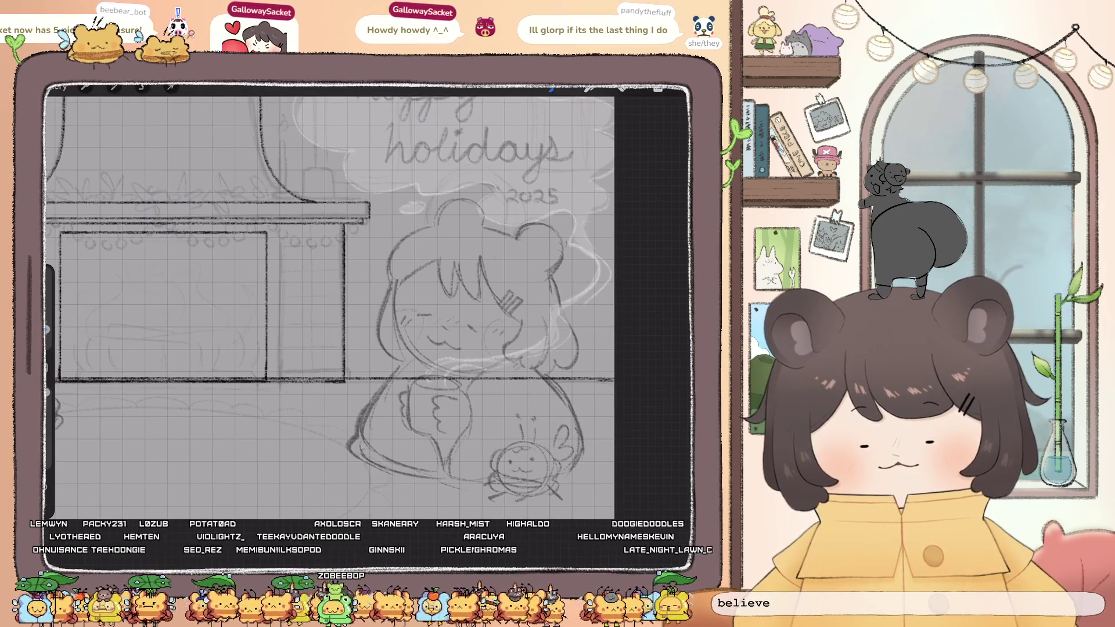
Switch to Layer 3 and sketch first trial edges of the wall frames
left_click_drag(380, 305, 375, 306)
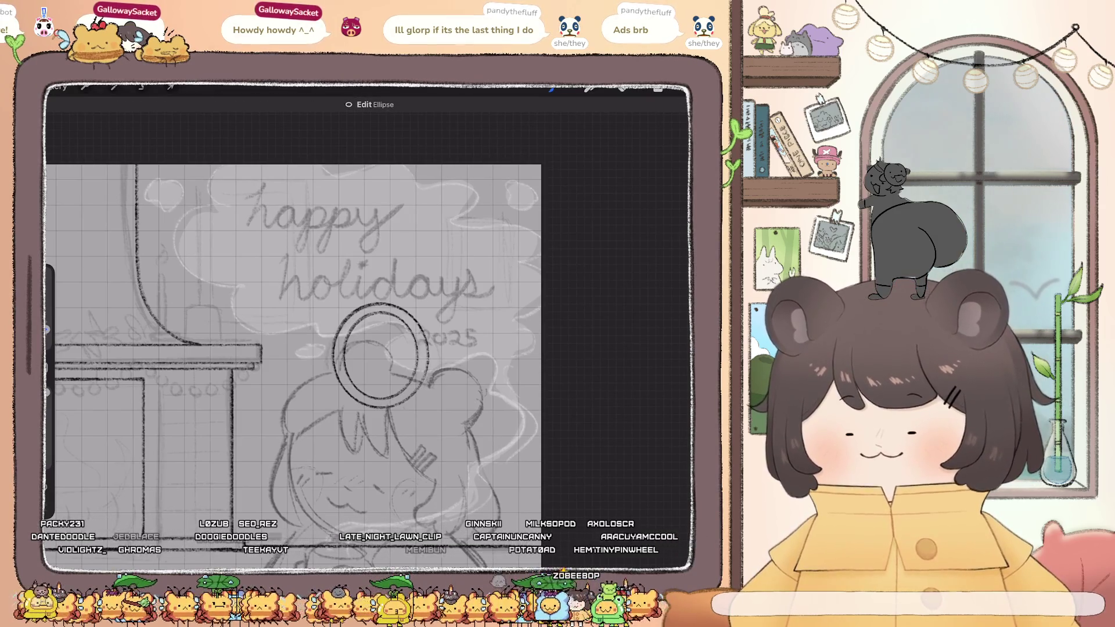
left_click(657, 89)
left_click(537, 151)
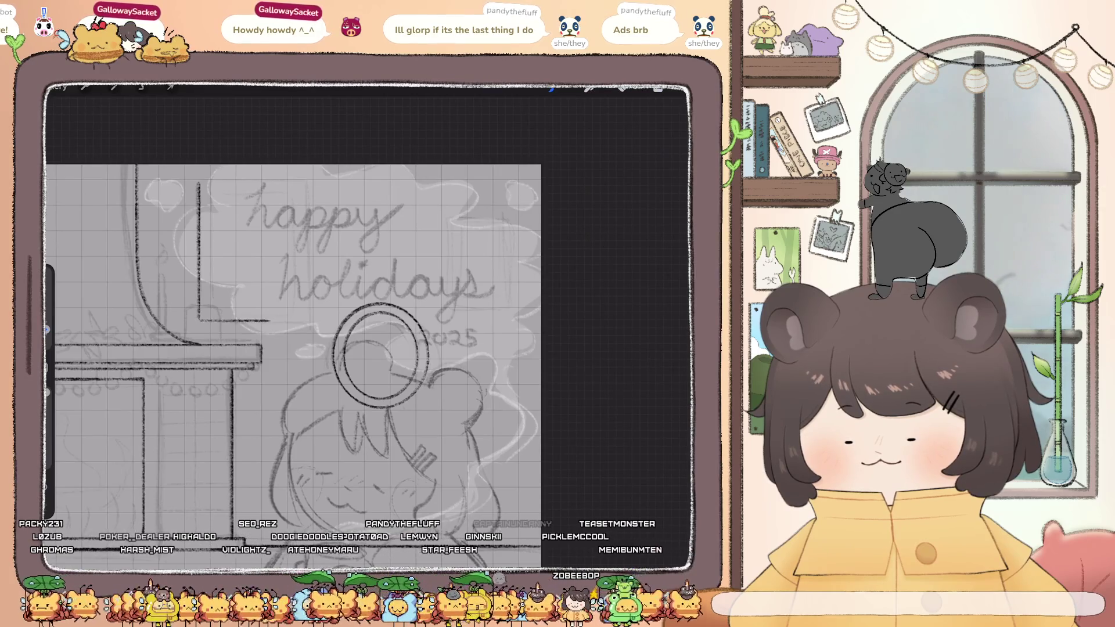
left_click_drag(269, 320, 299, 319)
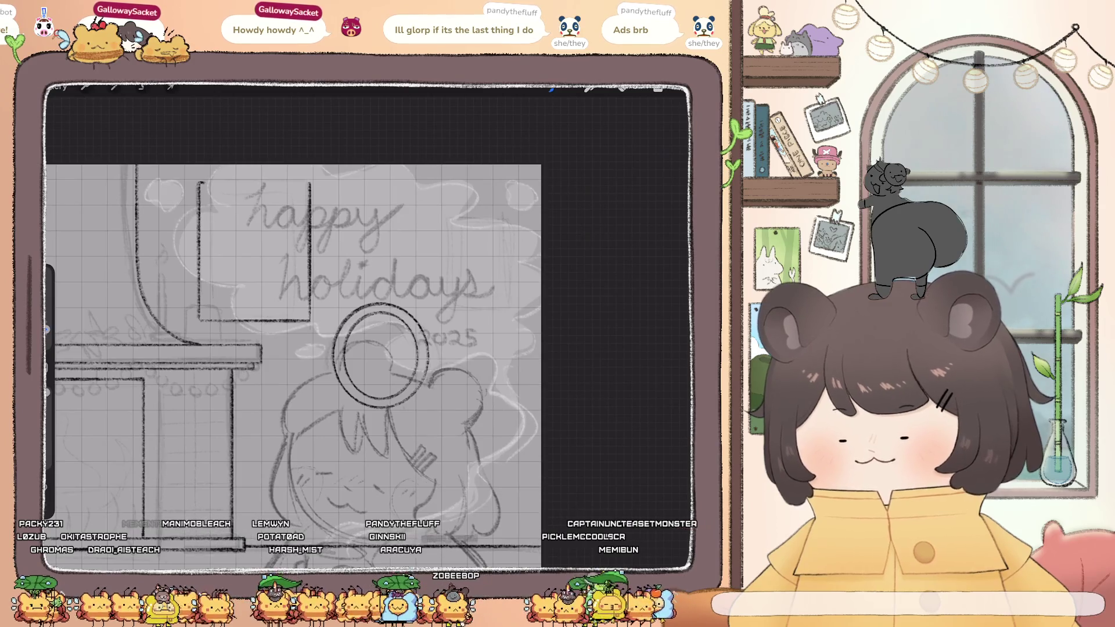
left_click_drag(198, 183, 291, 183)
scroll(290, 349, "up", 2)
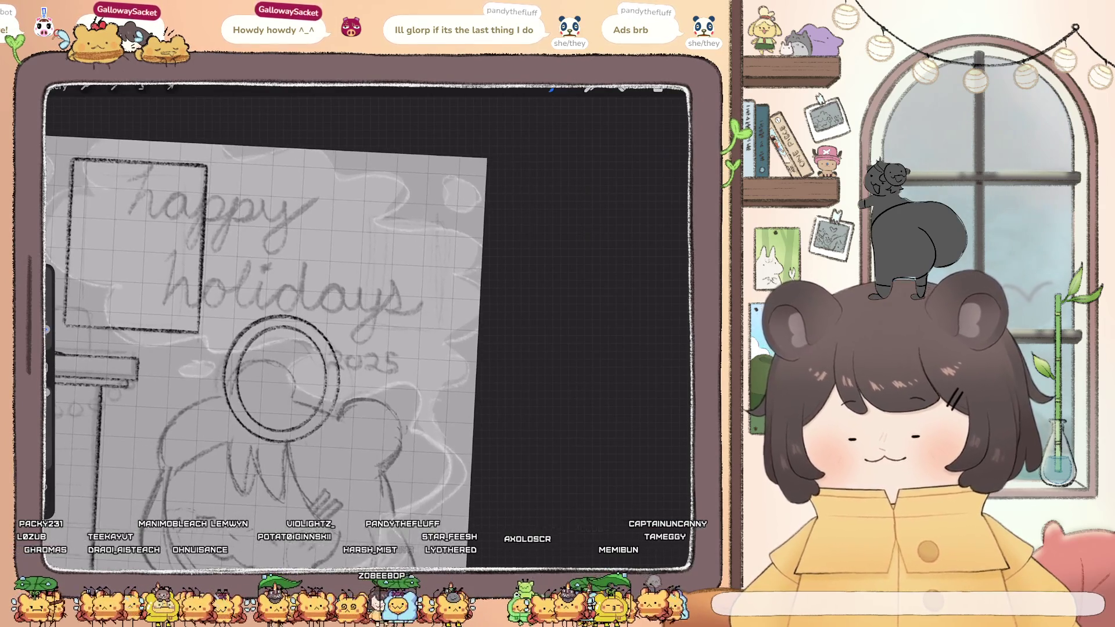
mouse_move(368, 294)
left_mouse_down()
mouse_move(367, 320)
mouse_move(440, 327)
mouse_move(446, 223)
left_mouse_up()
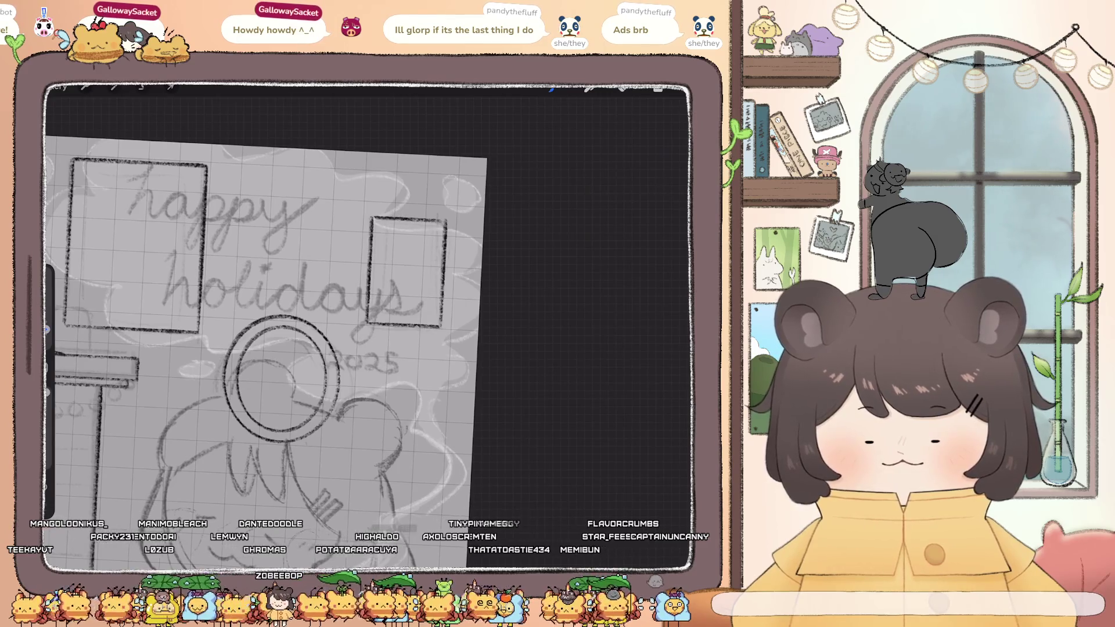
scroll(256, 360, "down", 3)
scroll(366, 360, "up", 3)
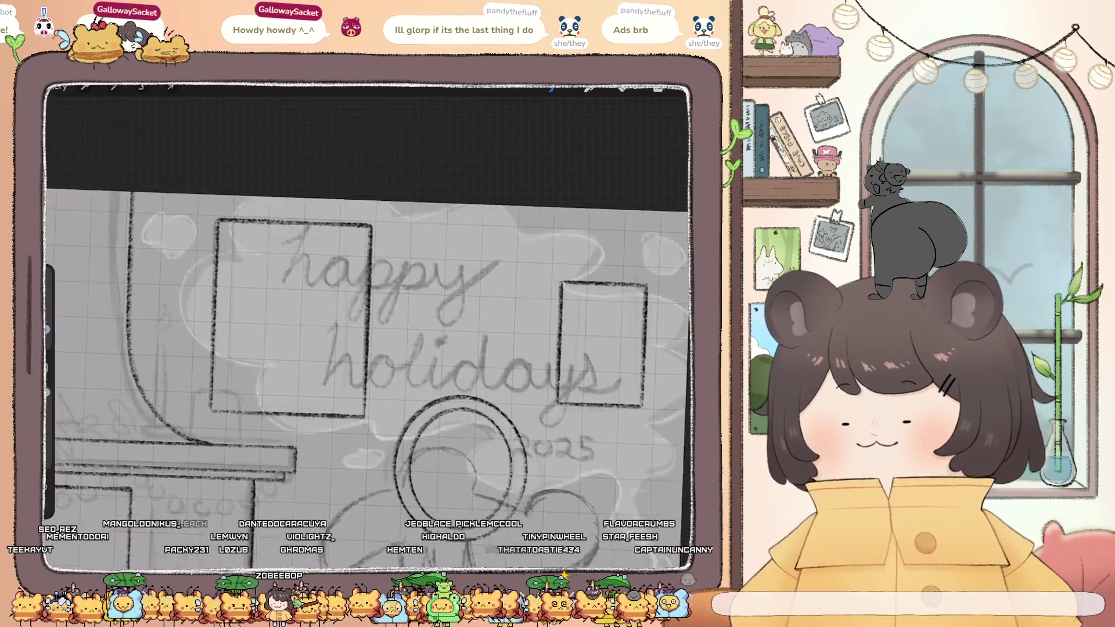
Draw the inner left, bottom and top edges of the left wall frame
left_click_drag(226, 413, 226, 236)
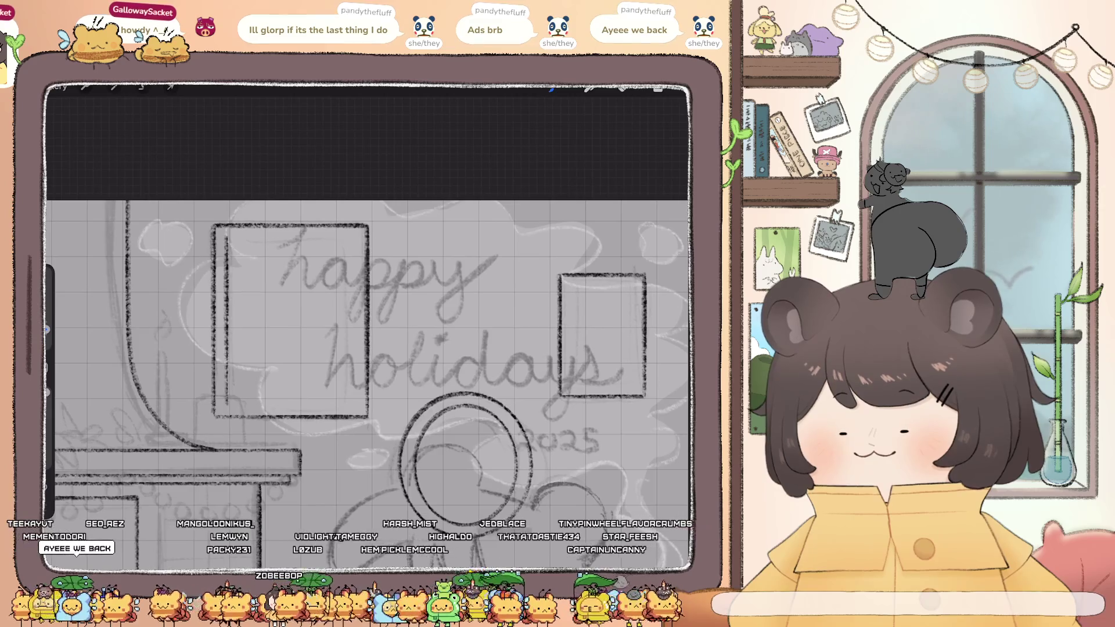
mouse_move(225, 405)
left_mouse_down()
mouse_move(354, 405)
mouse_move(355, 235)
left_mouse_up()
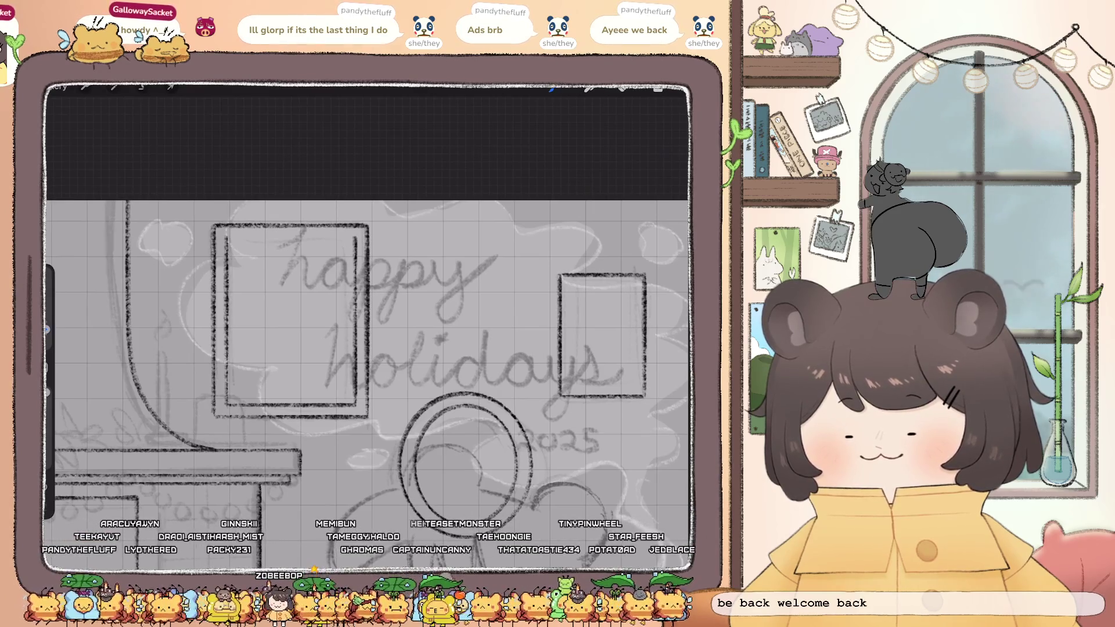
left_click_drag(229, 235, 361, 235)
scroll(366, 349, "right", 5)
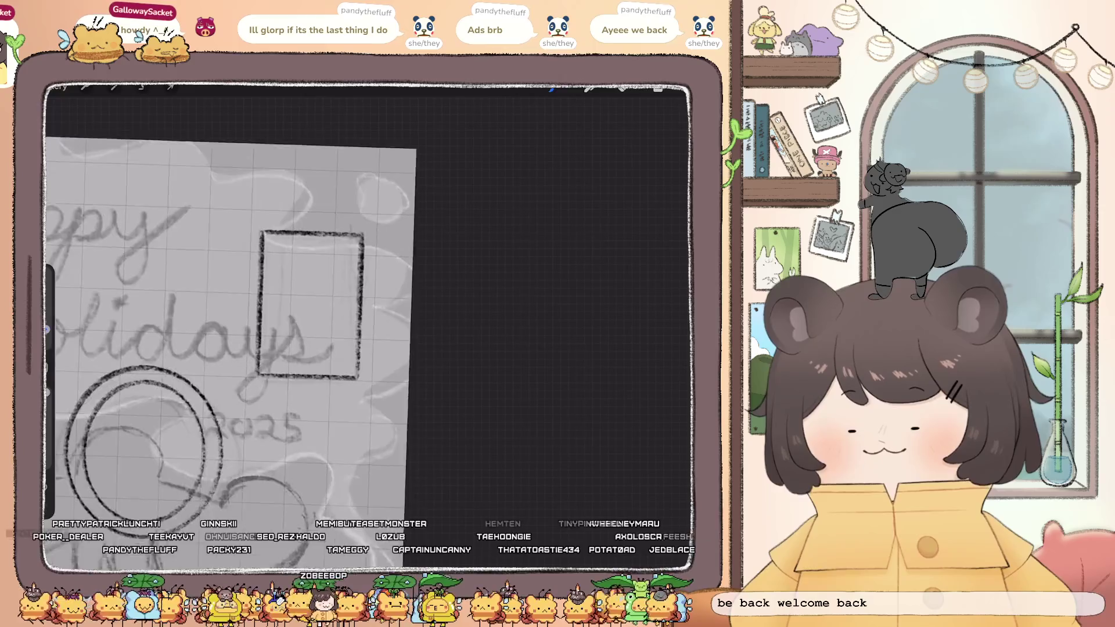
Draw the right frame's inner rectangle, redrawing the misplaced side and too-short top line
left_click_drag(298, 250, 299, 332)
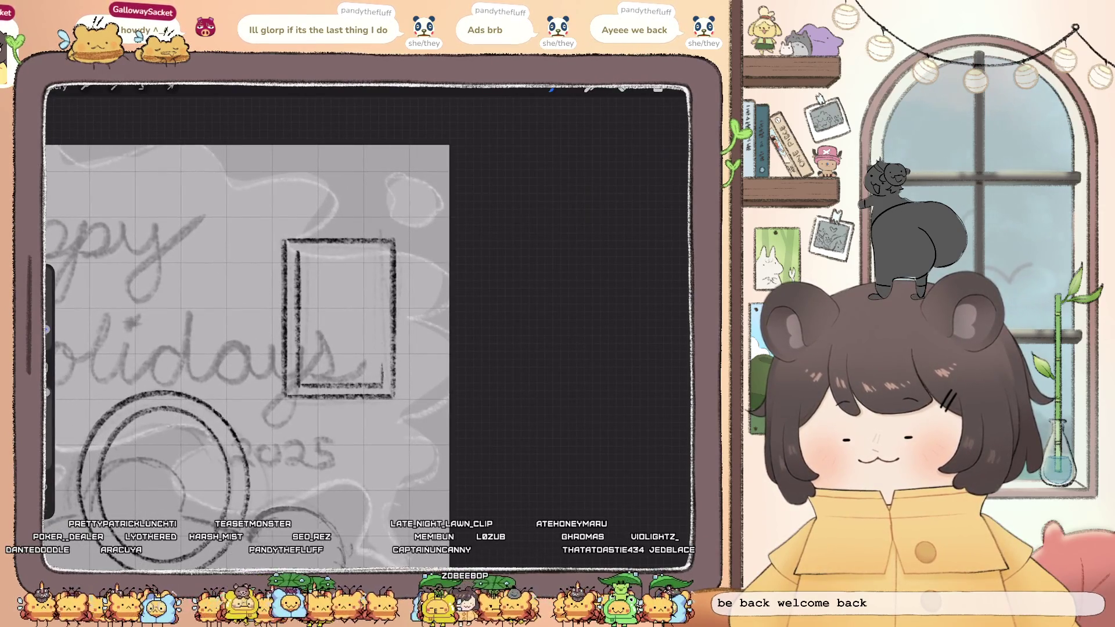
left_click_drag(381, 260, 382, 372)
key("ctrl+z")
mouse_move(306, 257)
left_mouse_down()
mouse_move(327, 377)
mouse_move(378, 380)
left_mouse_up()
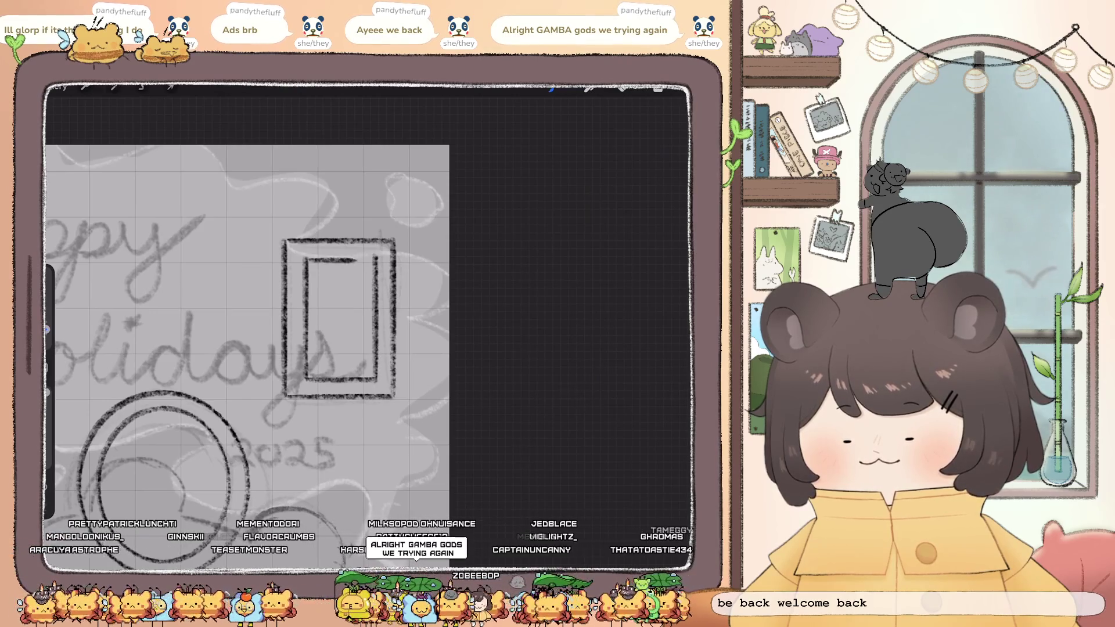
key("ctrl+z")
left_click_drag(306, 260, 377, 260)
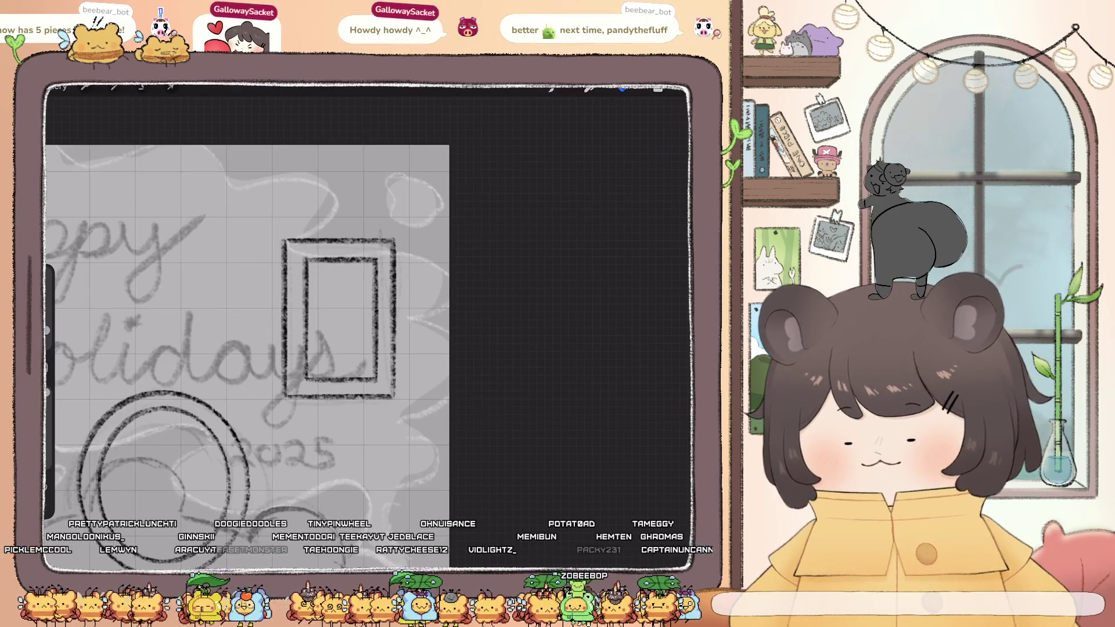
scroll(259, 354, "down", 3)
left_click_drag(261, 320, 279, 349)
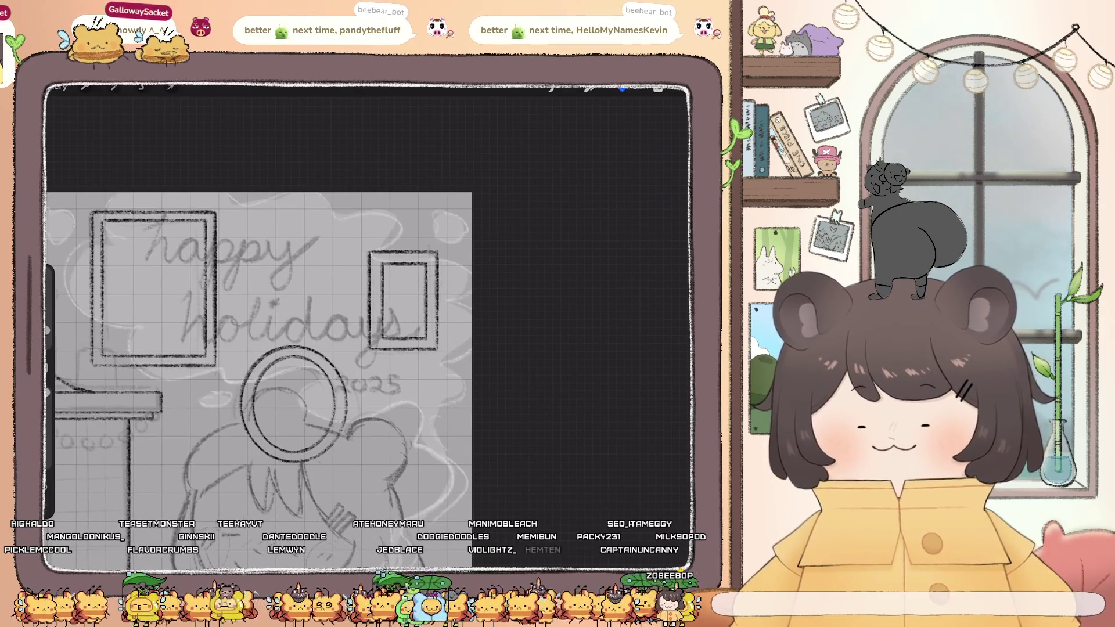
Merge both Layer 3 entries with Ctrl+E and add an empty layer above the merged layer
scroll(328, 375, "down", 3)
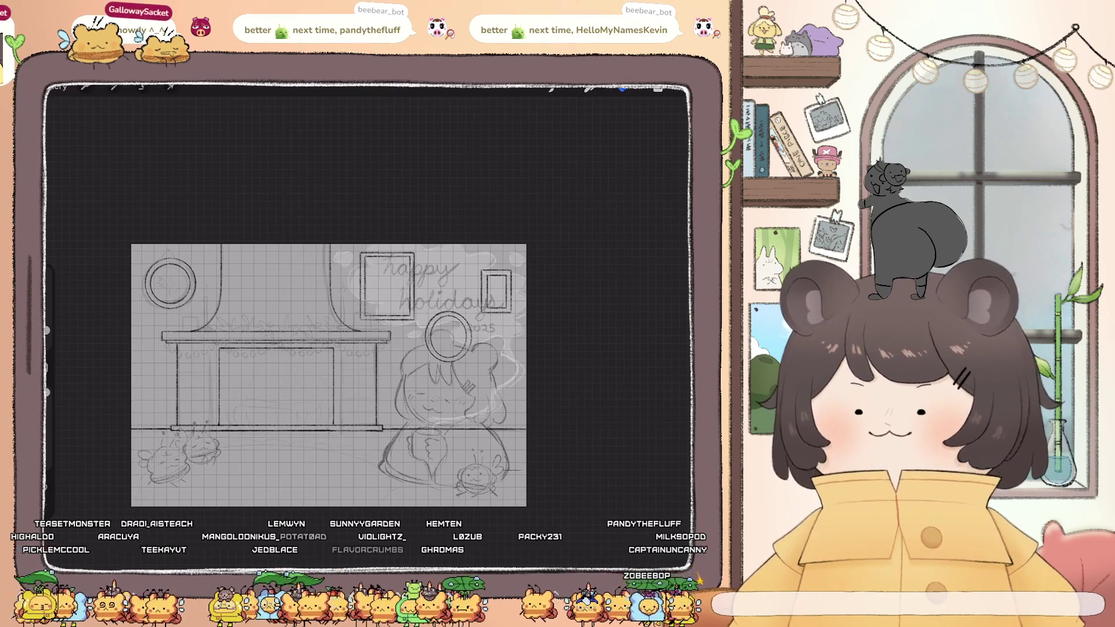
key("l")
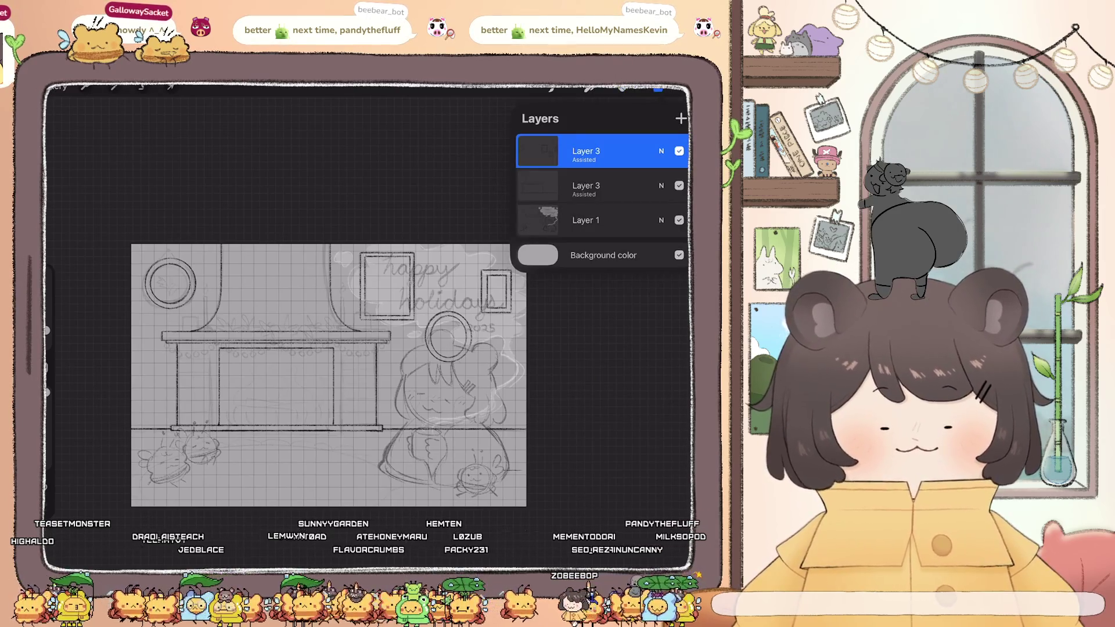
key("ctrl+e")
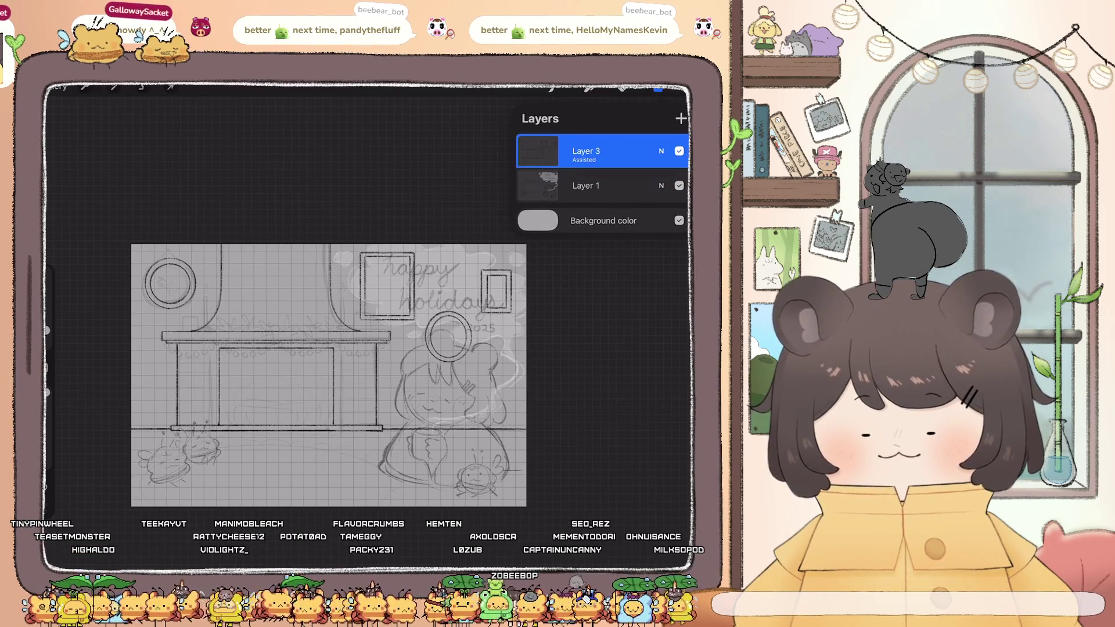
left_click(680, 119)
left_click(658, 88)
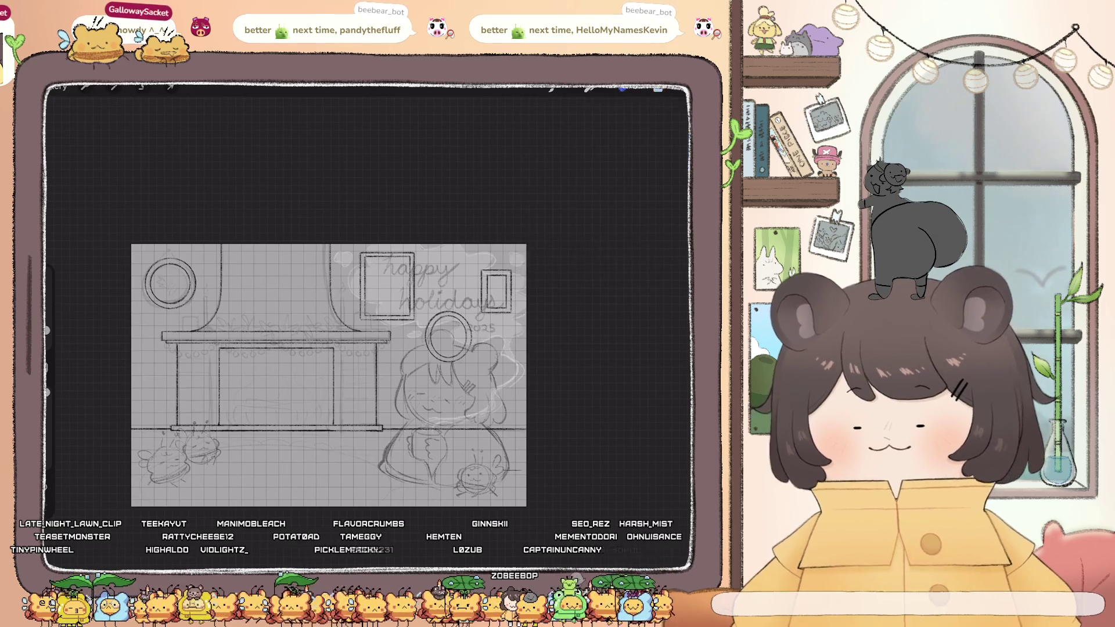
scroll(191, 324, "up", 5)
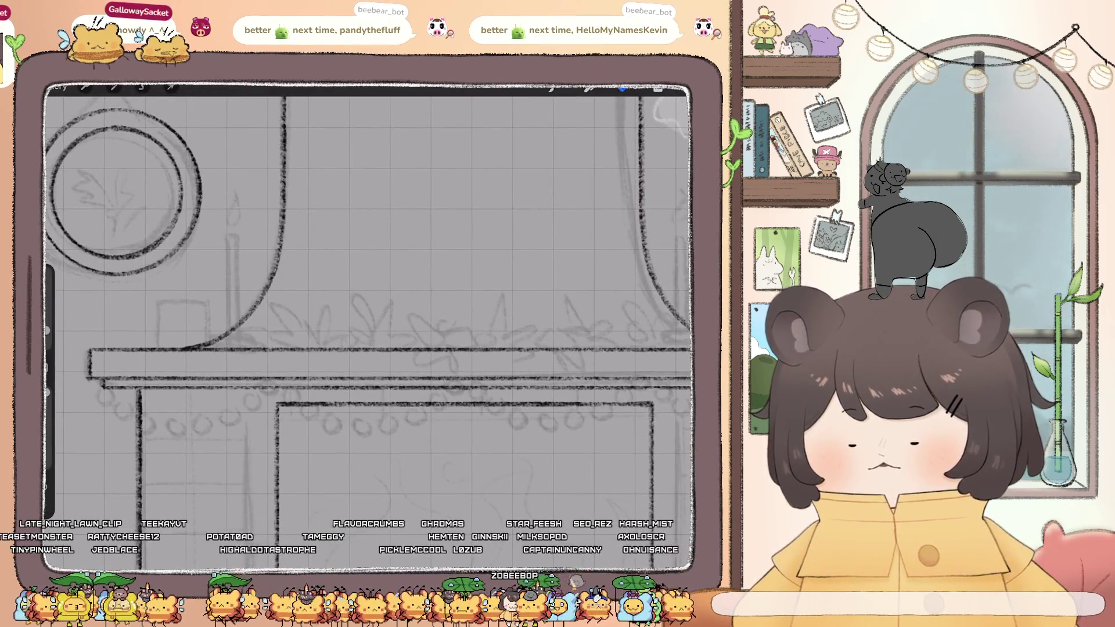
Sketch the first garland leaves, including a spiky leaf, further right along the mantel
mouse_move(285, 303)
left_mouse_down()
mouse_move(279, 328)
mouse_move(303, 335)
left_mouse_up()
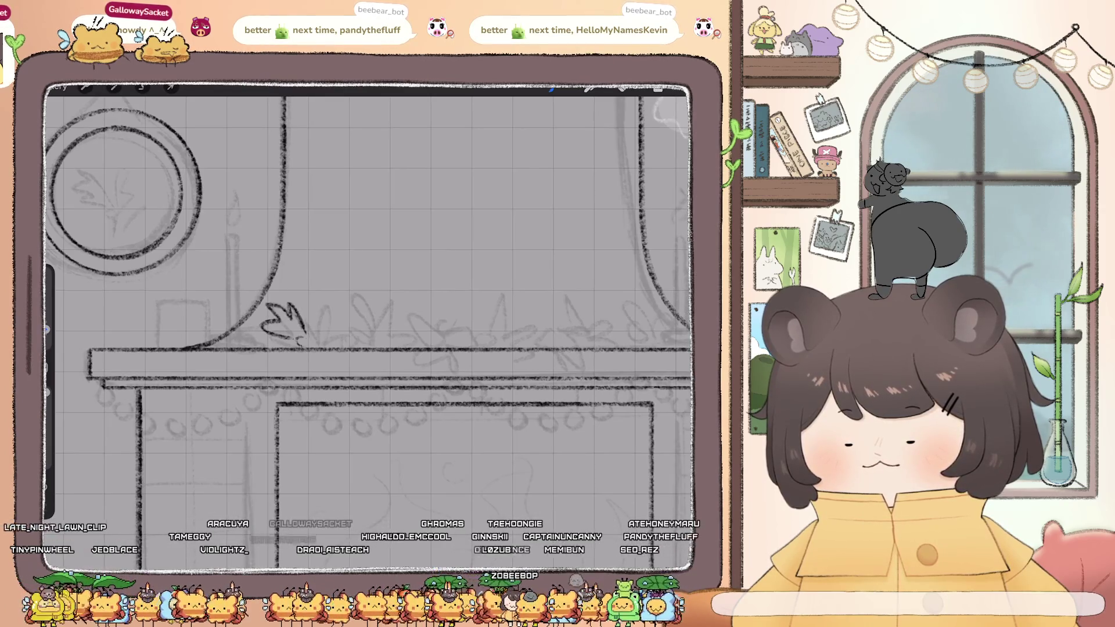
left_click_drag(301, 340, 320, 344)
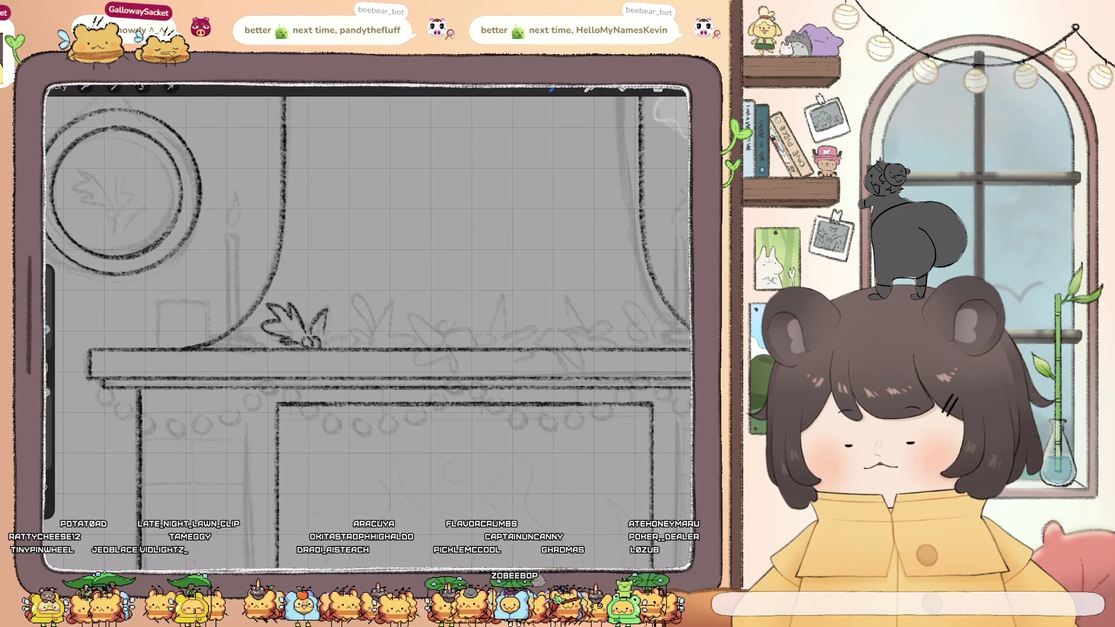
key("ctrl+z")
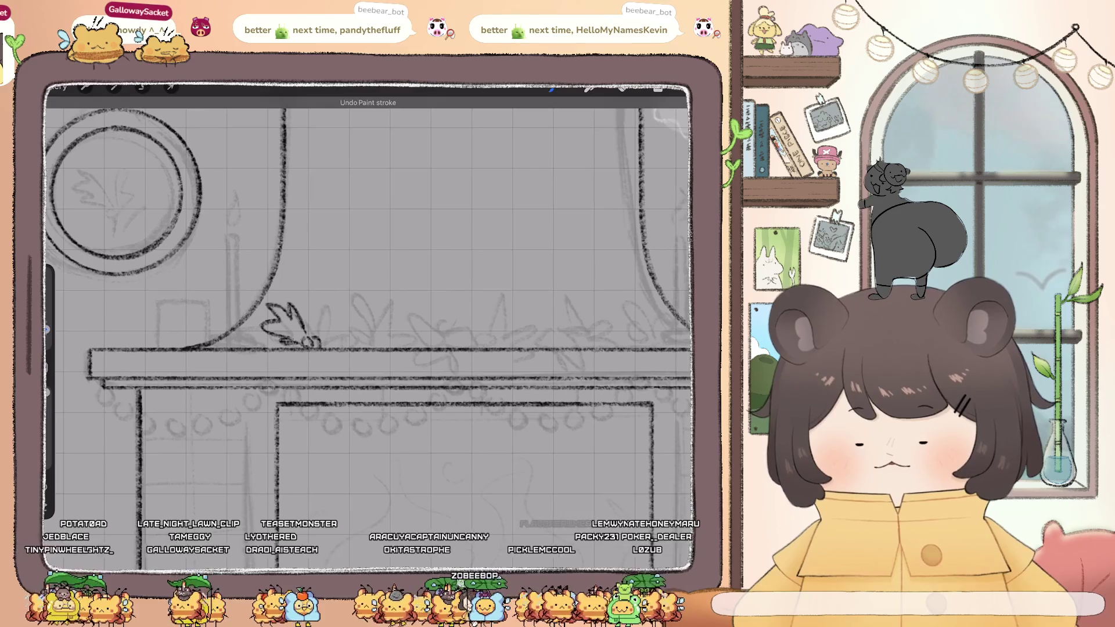
mouse_move(316, 342)
left_mouse_down()
mouse_move(346, 328)
mouse_move(361, 363)
mouse_move(387, 332)
left_mouse_up()
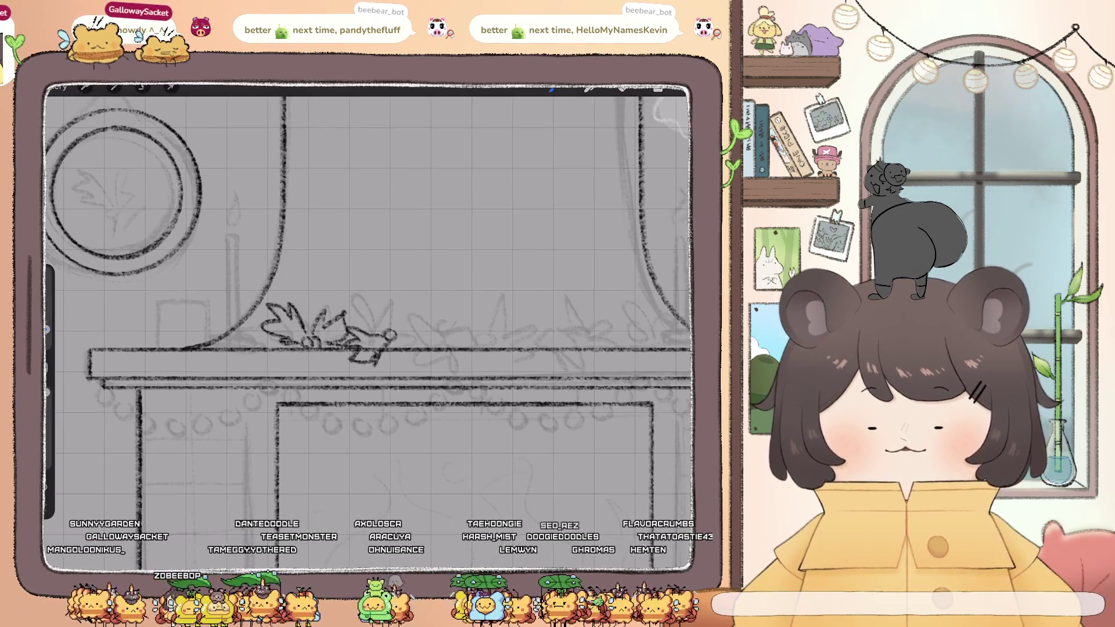
left_click_drag(388, 318, 398, 297)
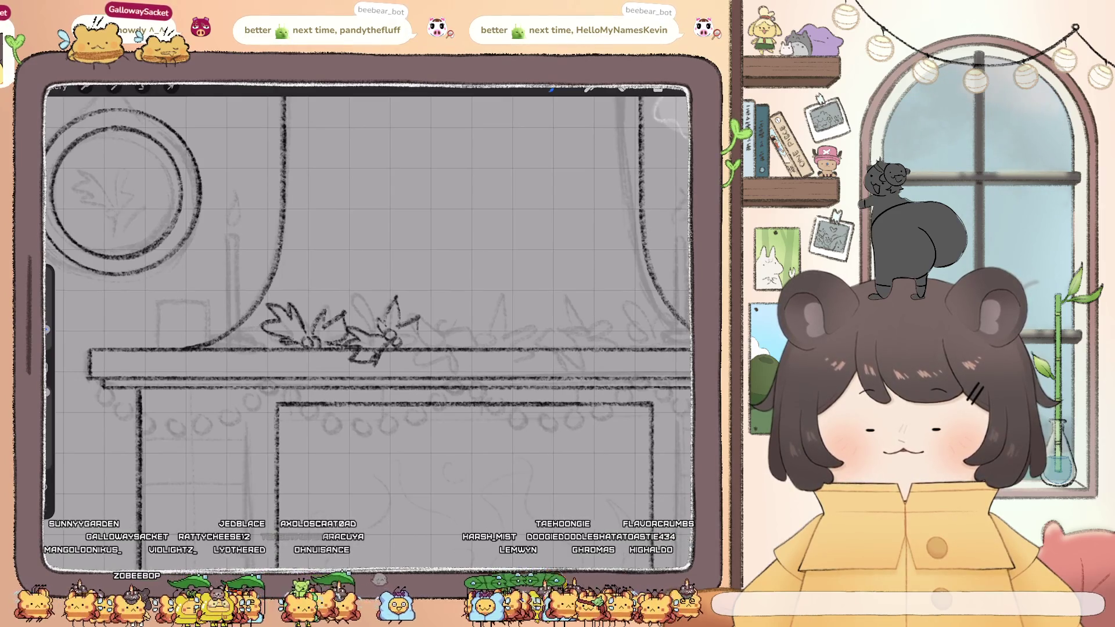
left_click_drag(401, 342, 420, 346)
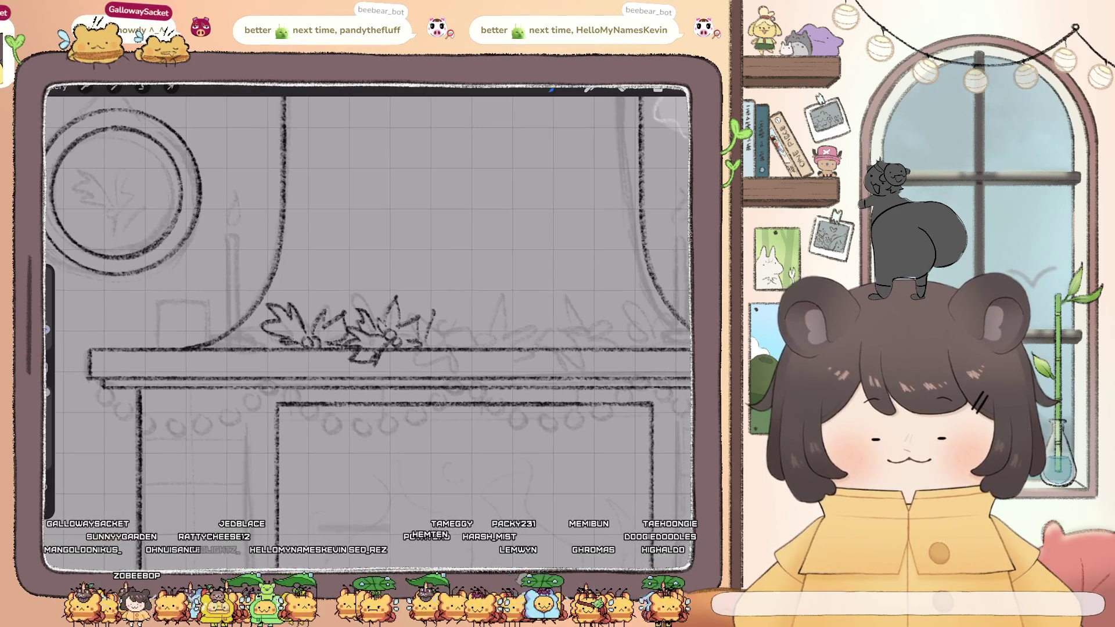
left_click_drag(433, 325, 459, 332)
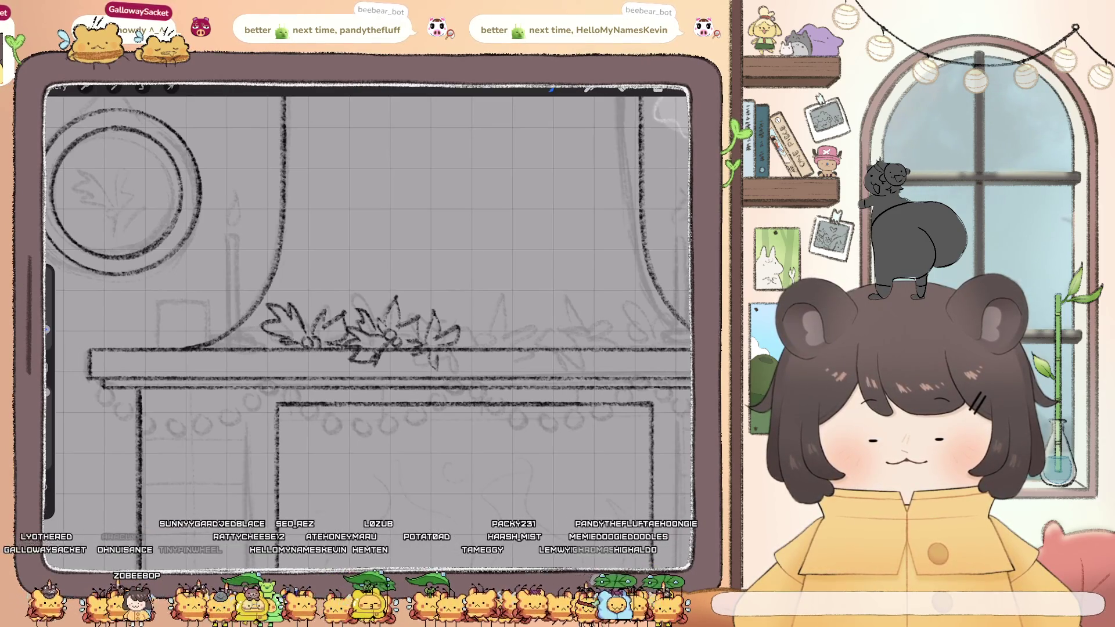
left_click_drag(372, 325, 262, 334)
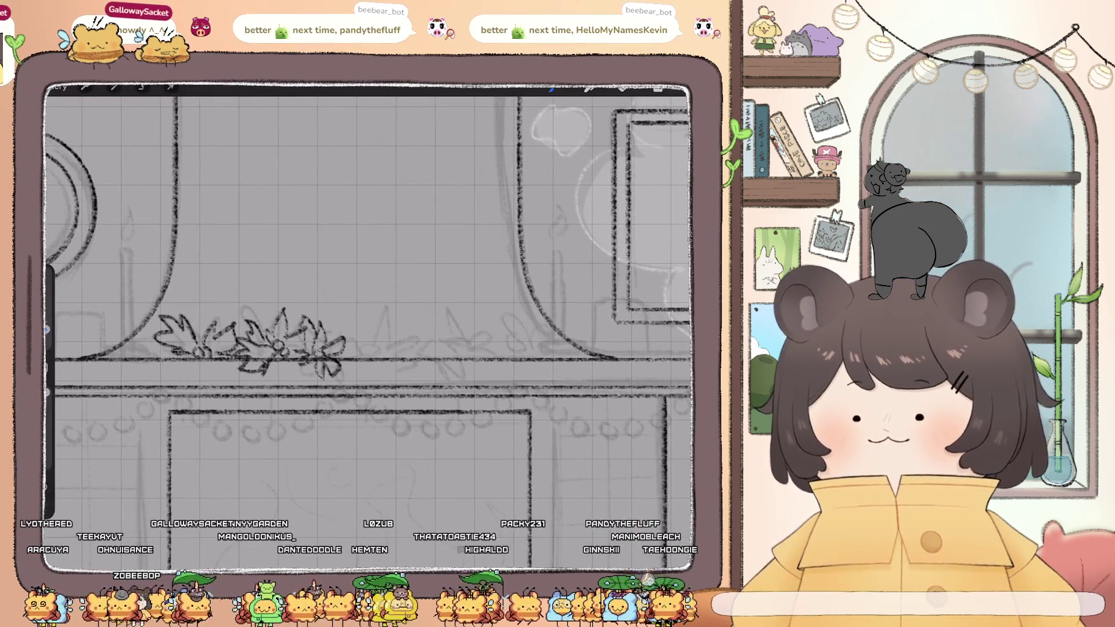
left_click_drag(341, 340, 365, 318)
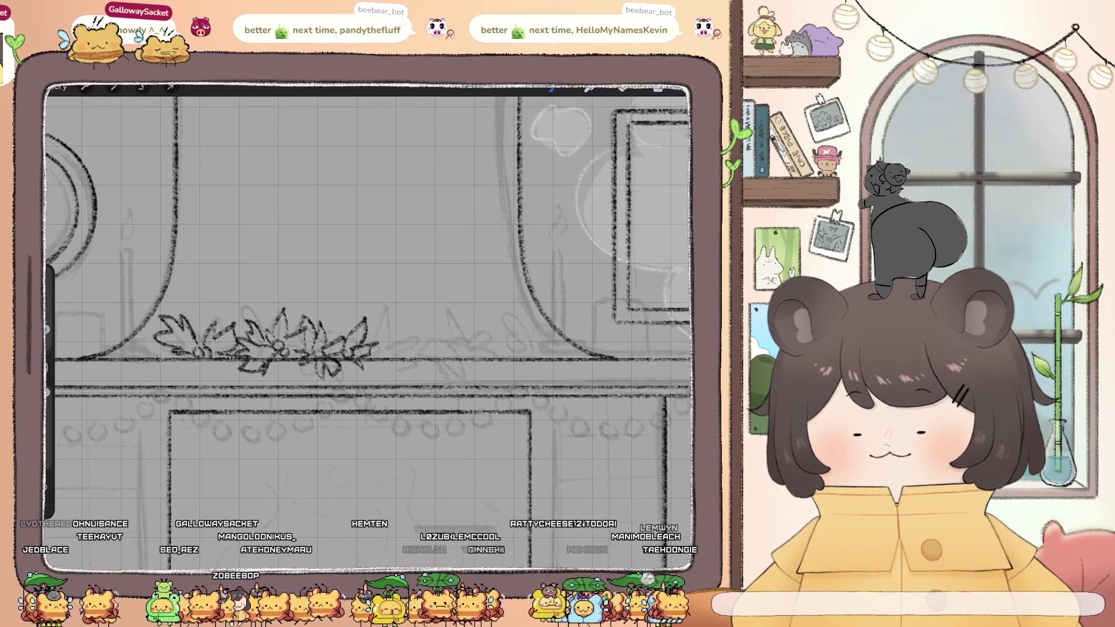
left_click_drag(173, 356, 151, 365)
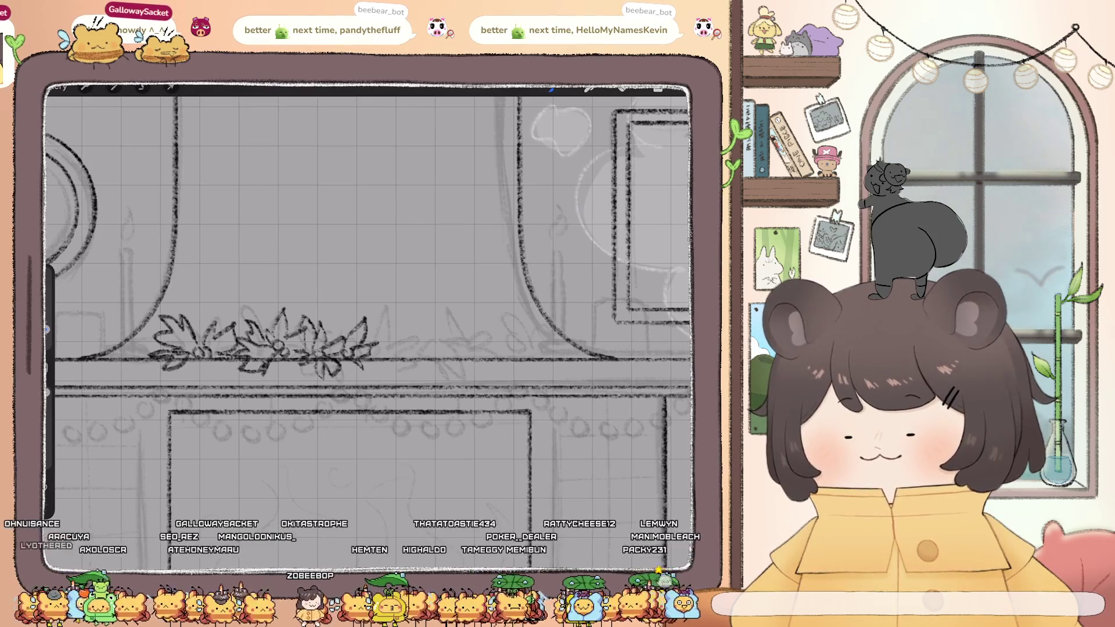
Add a round berry and rising and drooping leaves around the rightmost flower
scroll(365, 325, "down", 5)
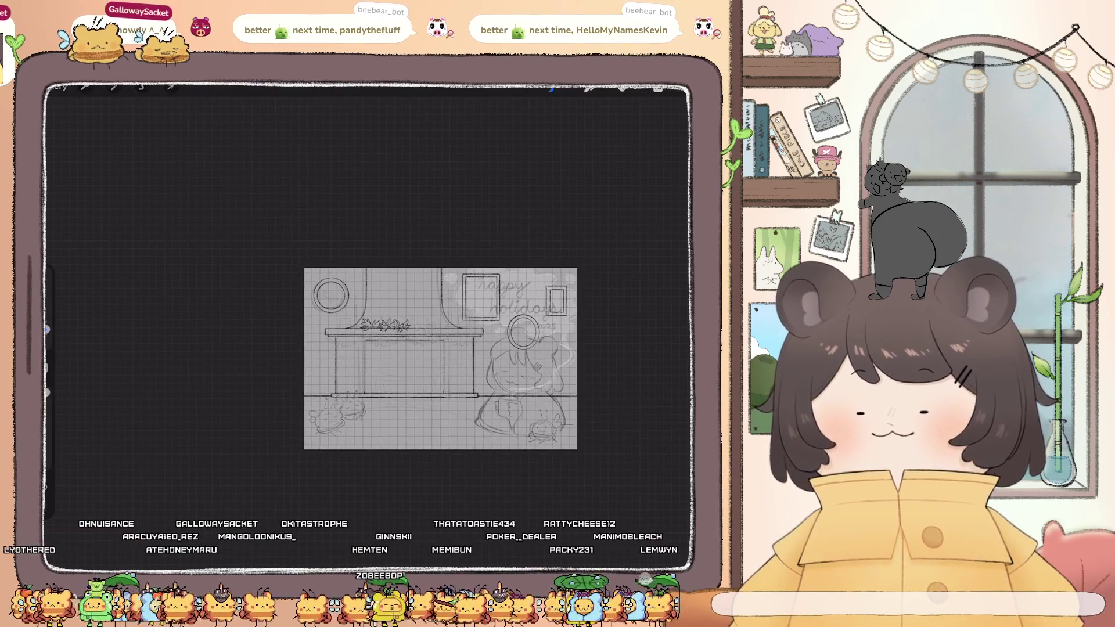
scroll(383, 326, "up", 5)
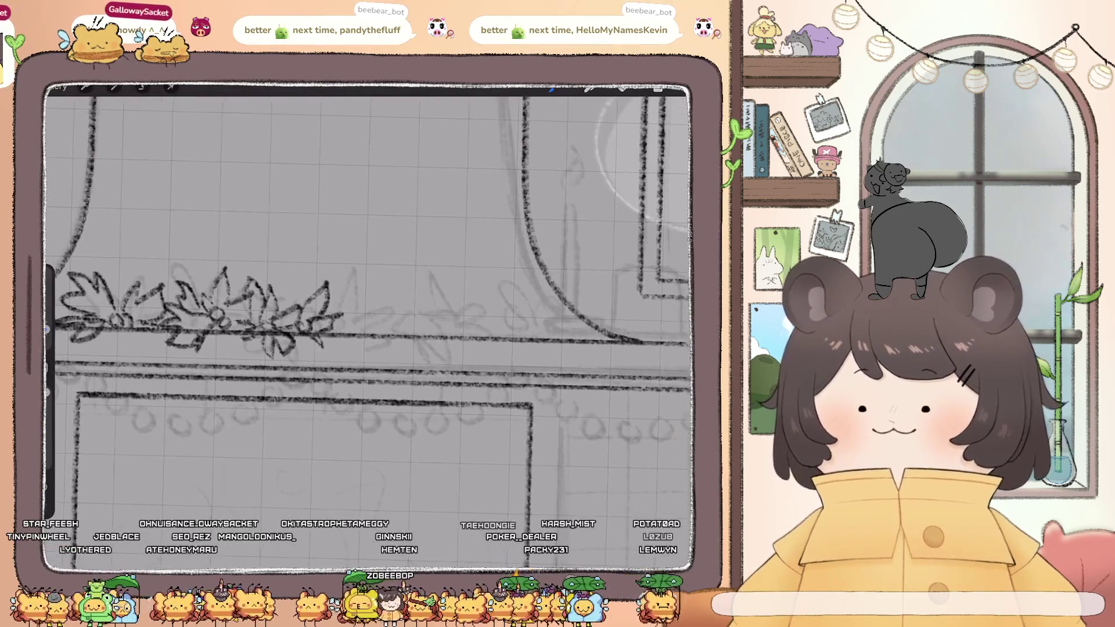
scroll(372, 325, "up", 1)
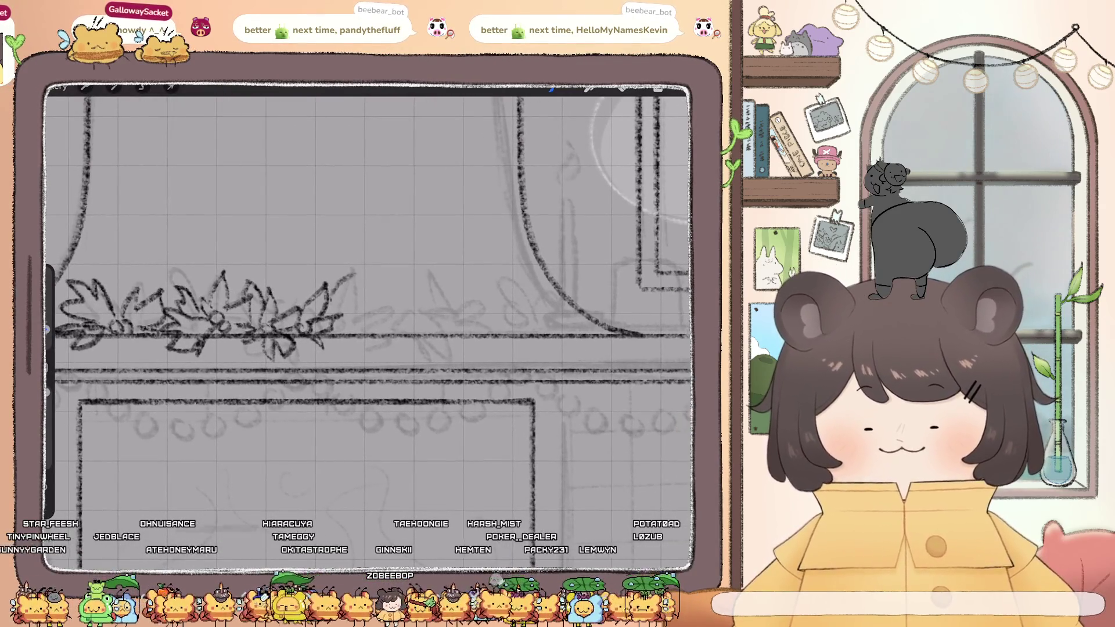
key("ctrl+z")
mouse_move(360, 304)
left_mouse_down()
mouse_move(372, 310)
mouse_move(352, 276)
left_mouse_up()
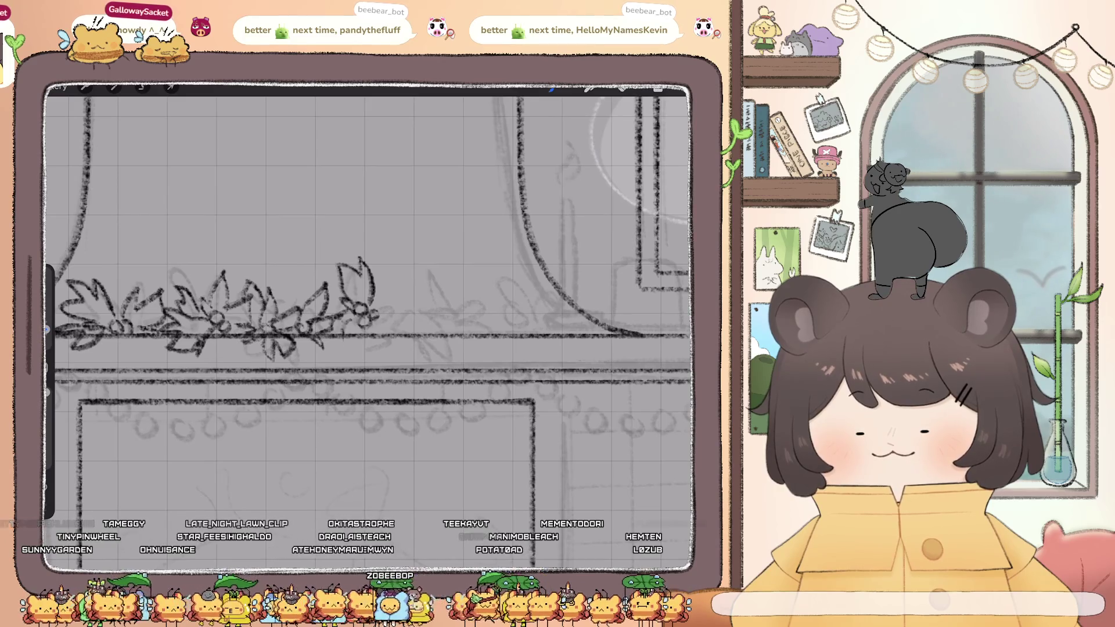
key("ctrl+z")
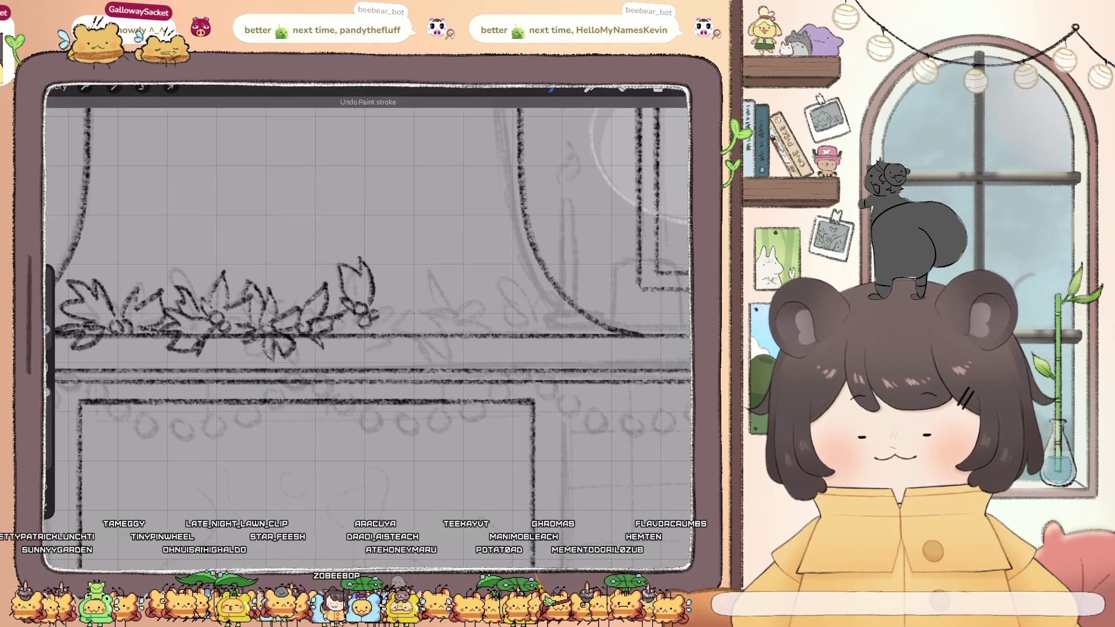
left_click_drag(360, 343, 378, 365)
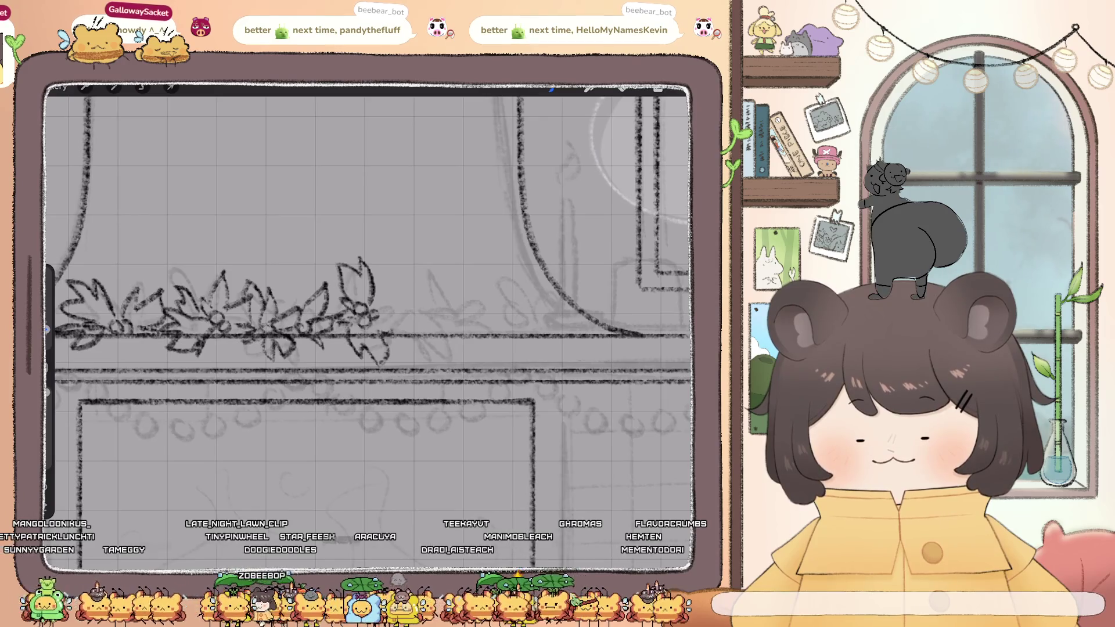
left_click_drag(380, 322, 413, 291)
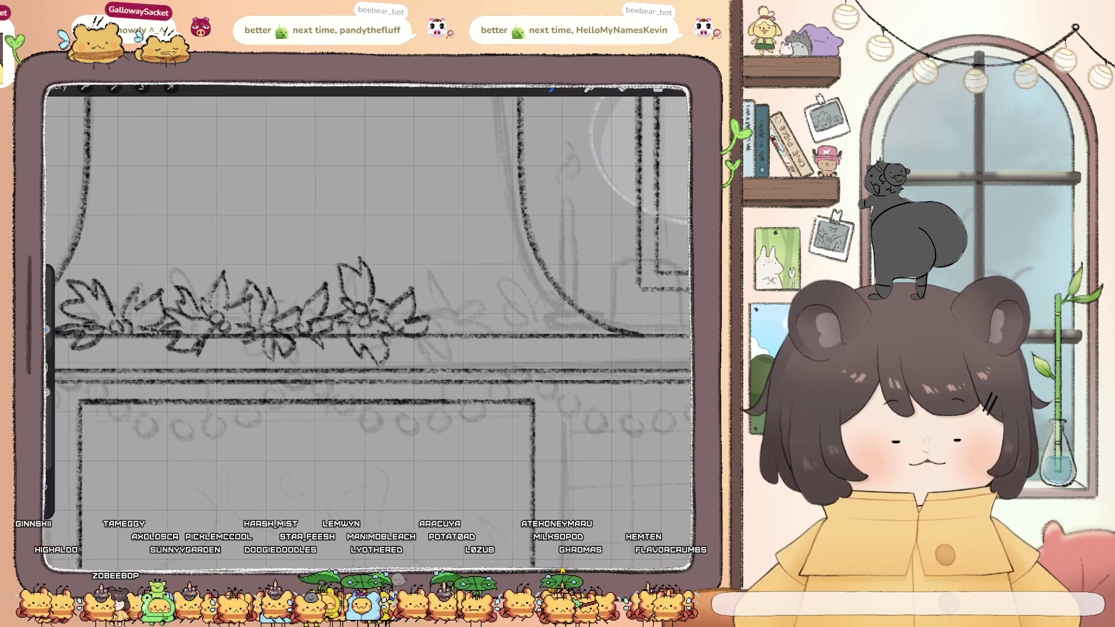
left_click_drag(431, 316, 450, 278)
left_click_drag(431, 329, 458, 342)
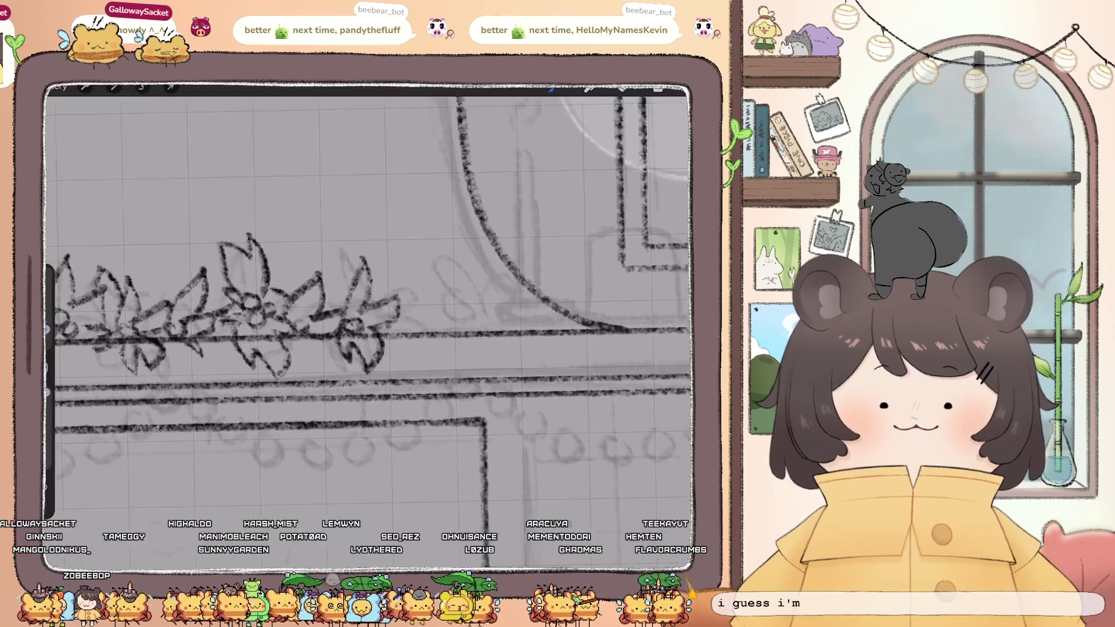
Add a three-berry cluster and curved leaves at the garland's right end
scroll(366, 302, "up", 3)
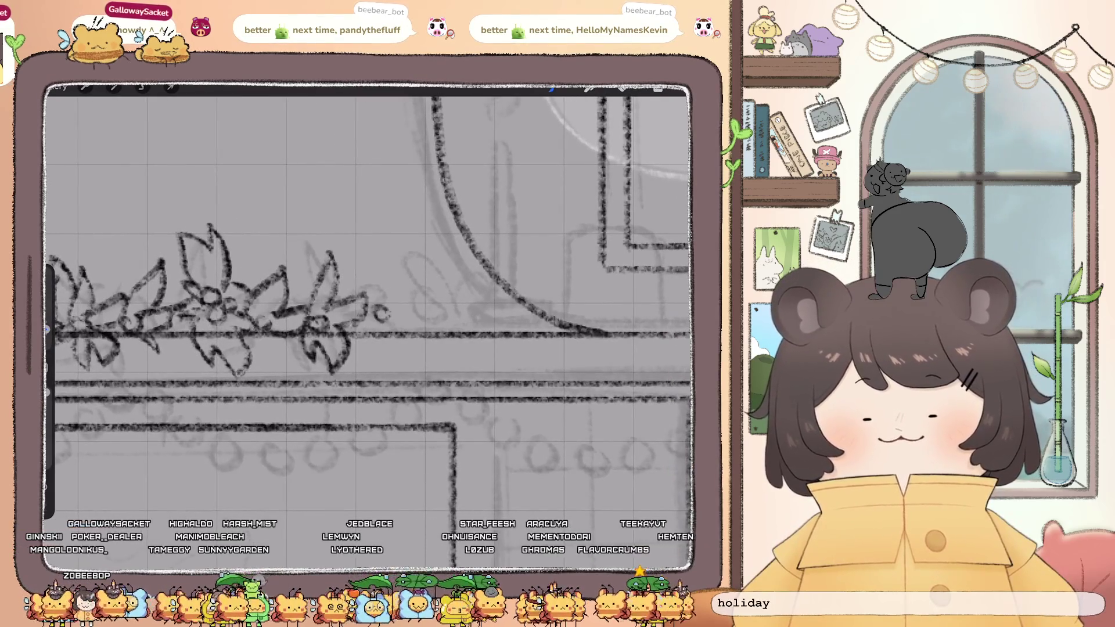
left_click_drag(376, 312, 403, 323)
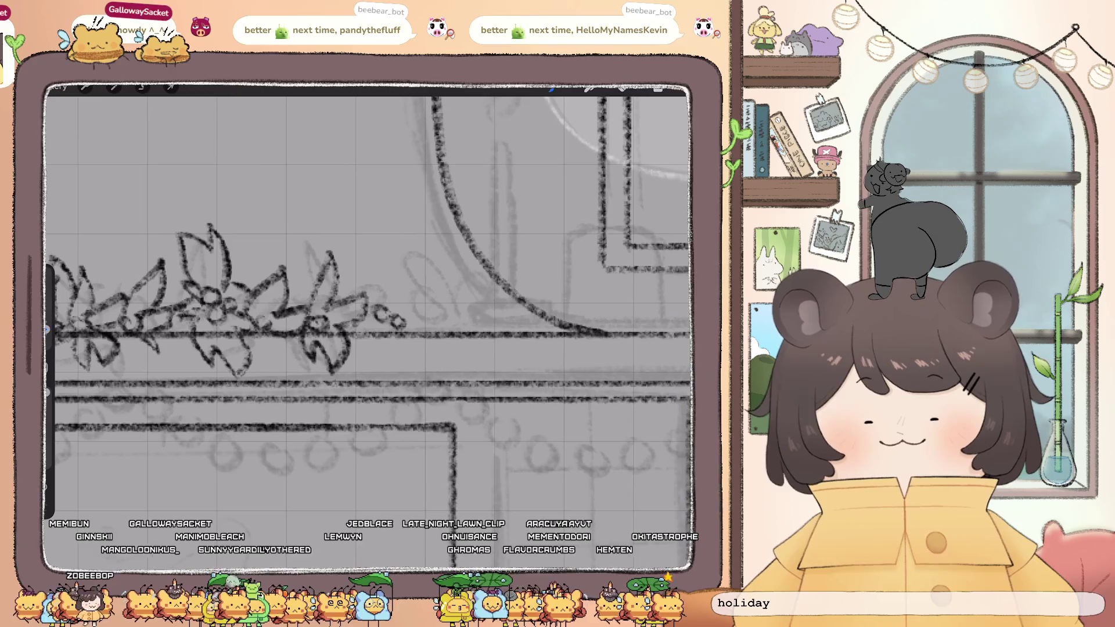
left_click_drag(361, 291, 380, 289)
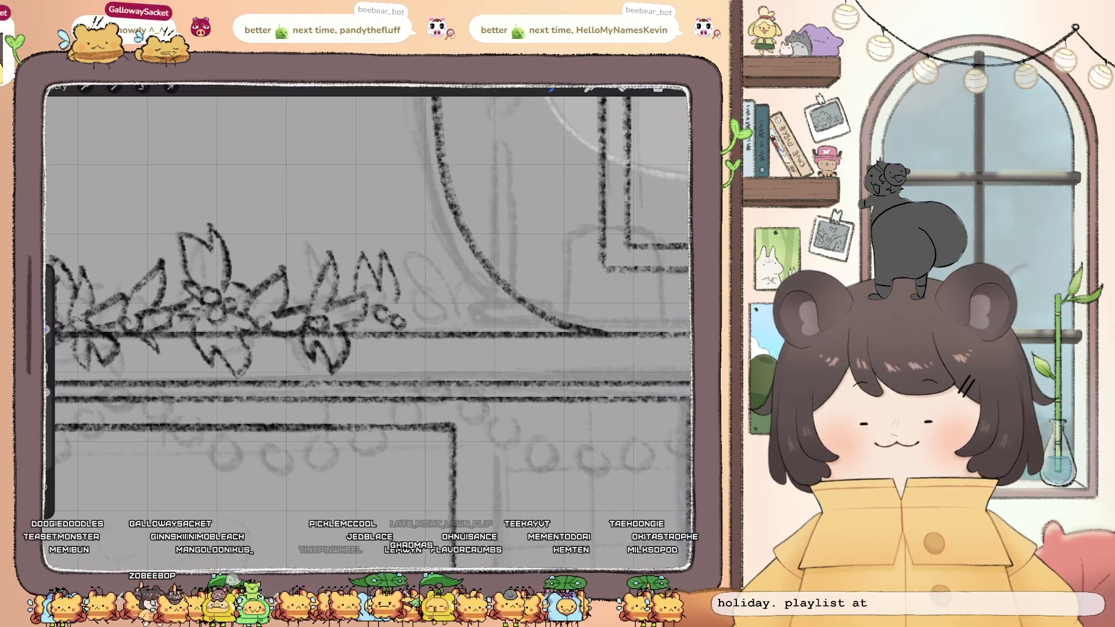
key("ctrl+z")
mouse_move(359, 248)
left_mouse_down()
mouse_move(375, 289)
mouse_move(406, 301)
left_mouse_up()
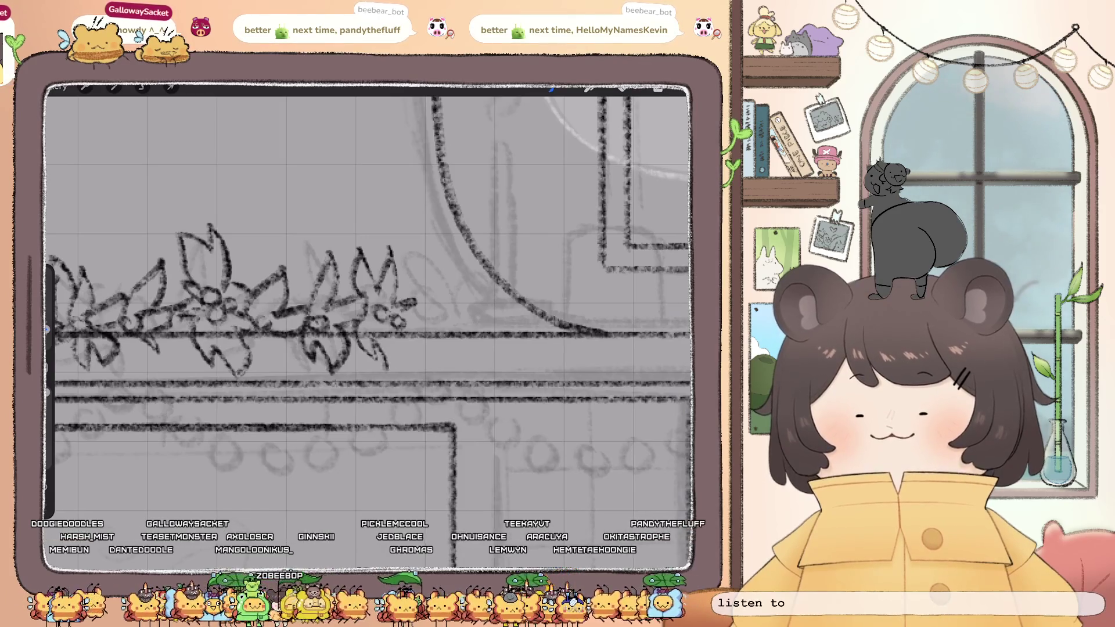
mouse_move(410, 305)
left_mouse_down()
mouse_move(463, 282)
mouse_move(446, 345)
left_mouse_up()
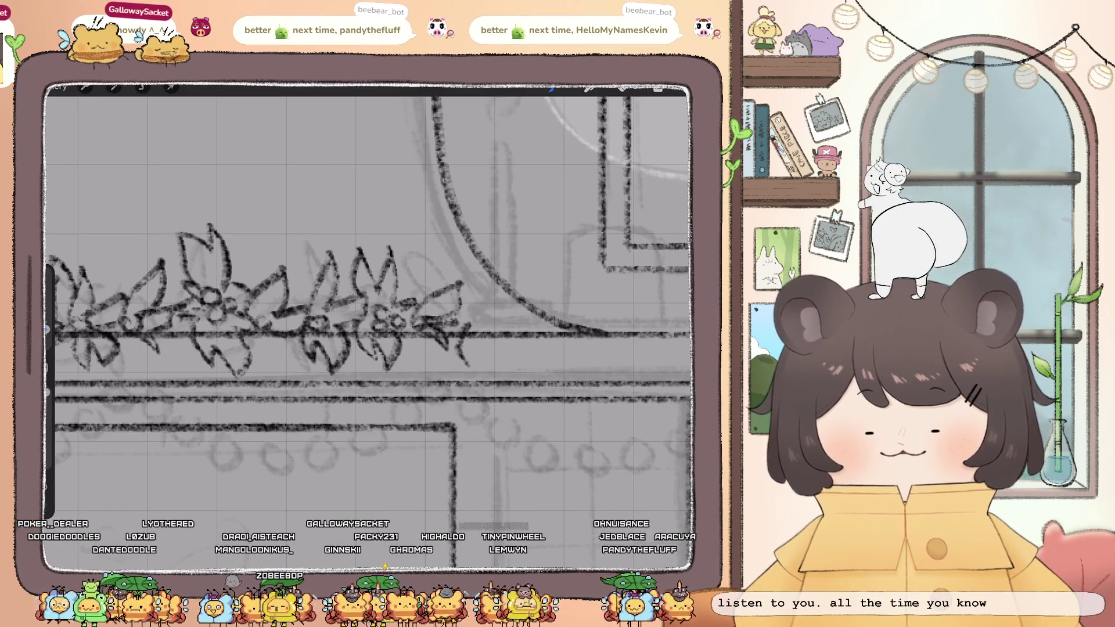
left_click_drag(472, 338, 484, 375)
mouse_move(470, 313)
left_mouse_down()
mouse_move(483, 326)
mouse_move(488, 276)
mouse_move(501, 313)
left_mouse_up()
scroll(371, 325, "down", 5)
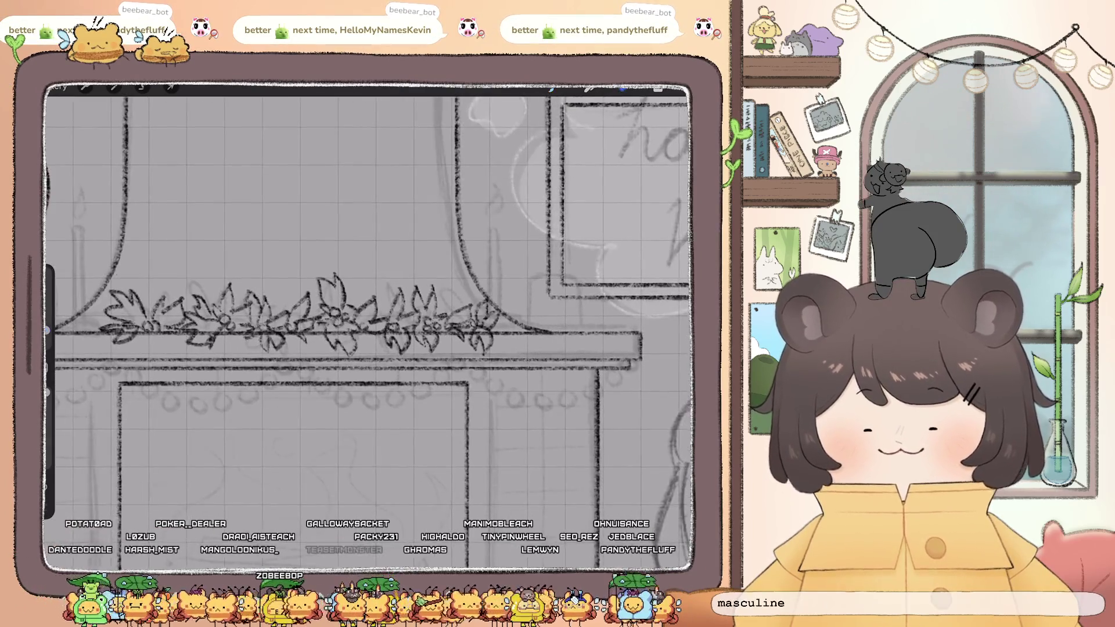
key("ctrl+z")
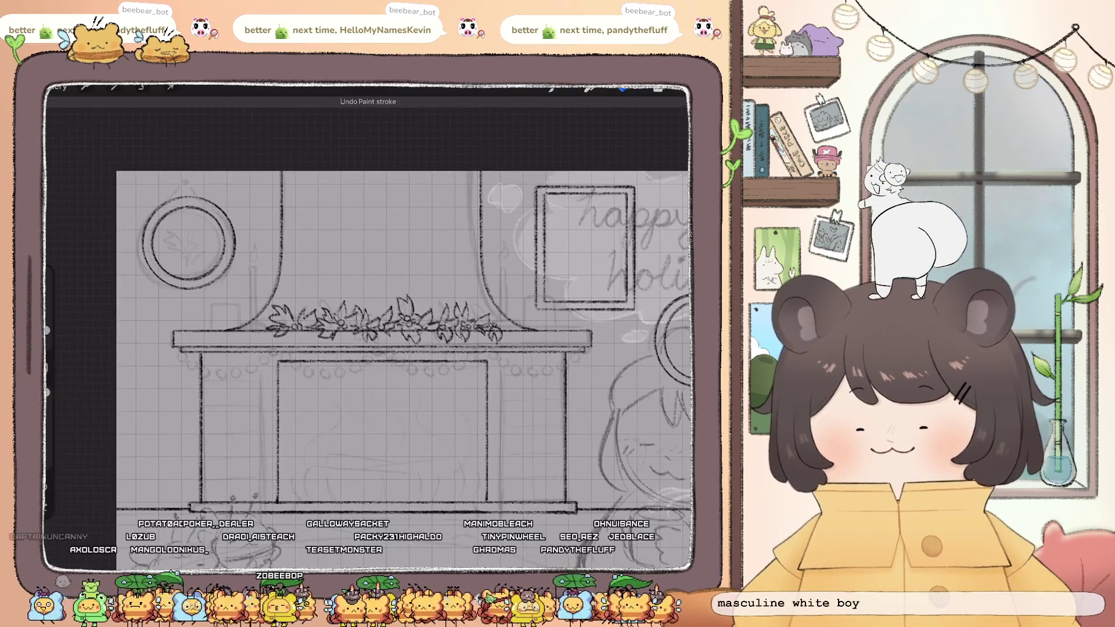
Add a new Layer 4 on top of the layer stack
scroll(366, 325, "up", 3)
scroll(366, 325, "down", 3)
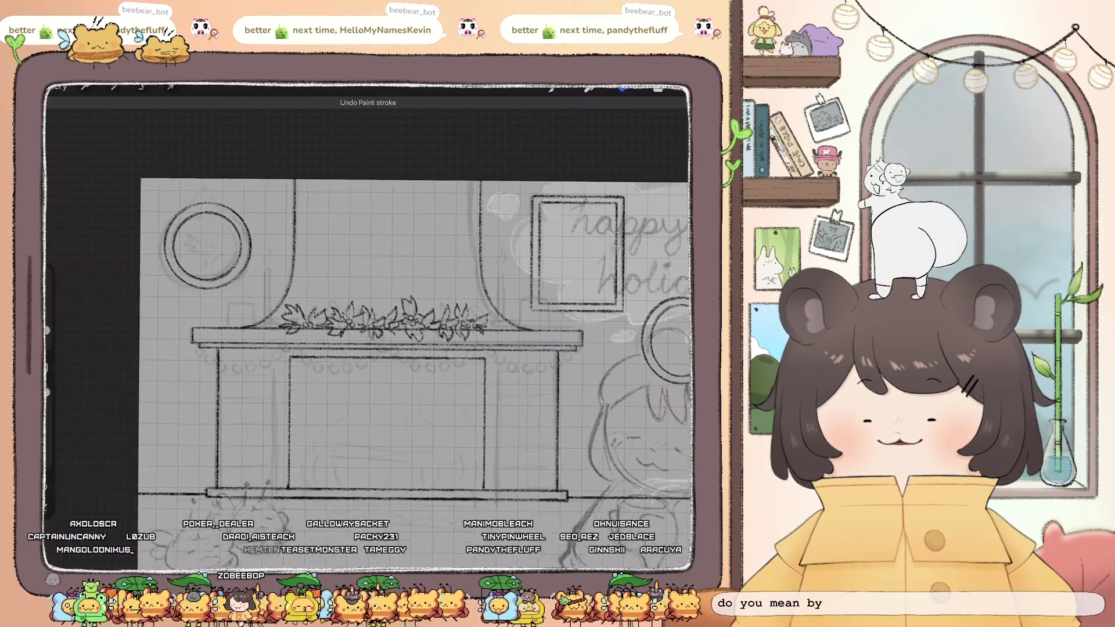
scroll(366, 325, "up", 3)
scroll(372, 325, "up", 2)
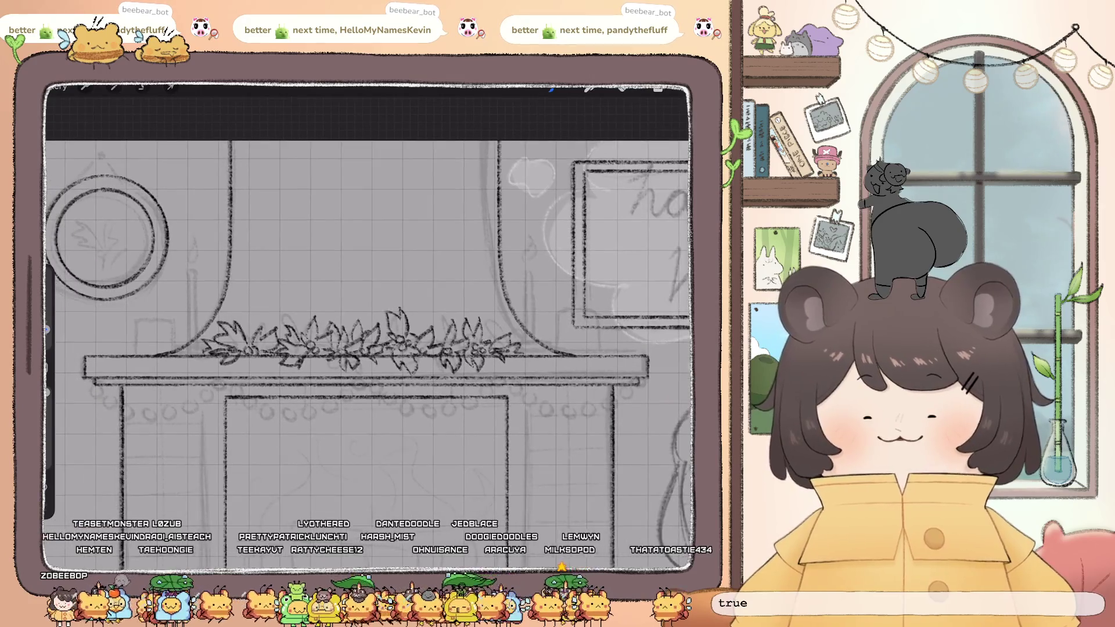
left_click(658, 88)
left_click(681, 118)
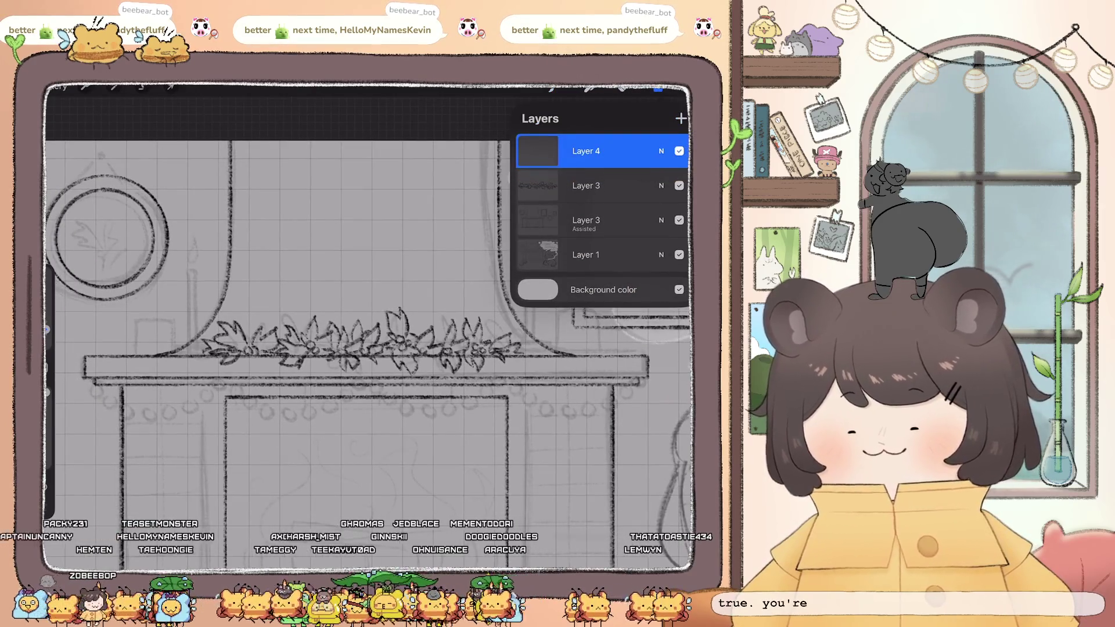
Change the drawing guide from square grid to Perspective and confirm Layer 4 is active
left_click(85, 86)
left_click(111, 278)
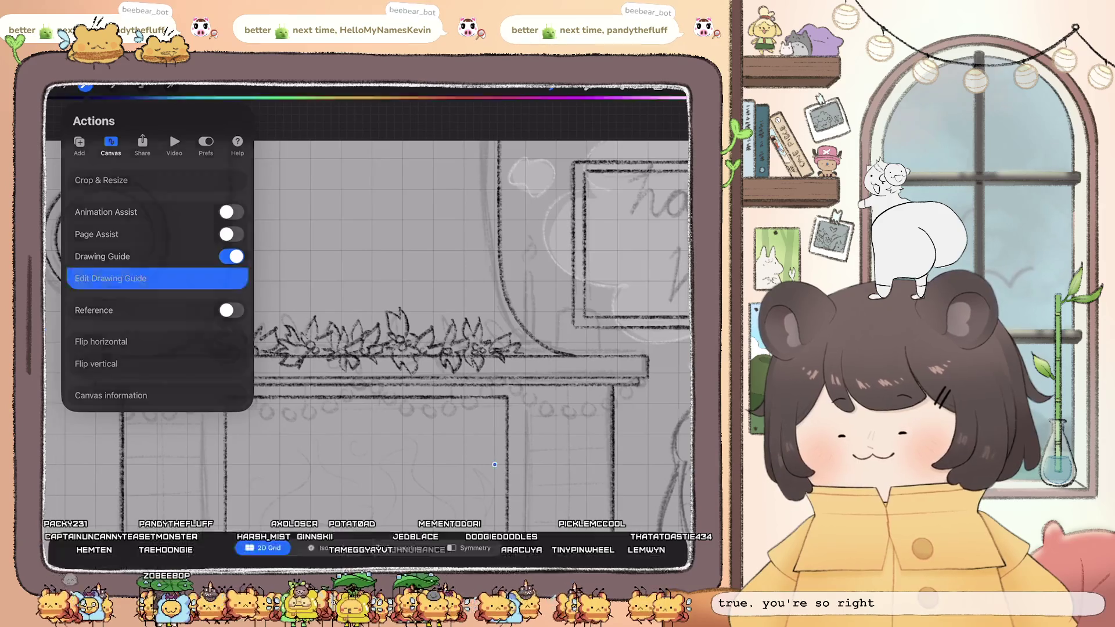
left_click(399, 517)
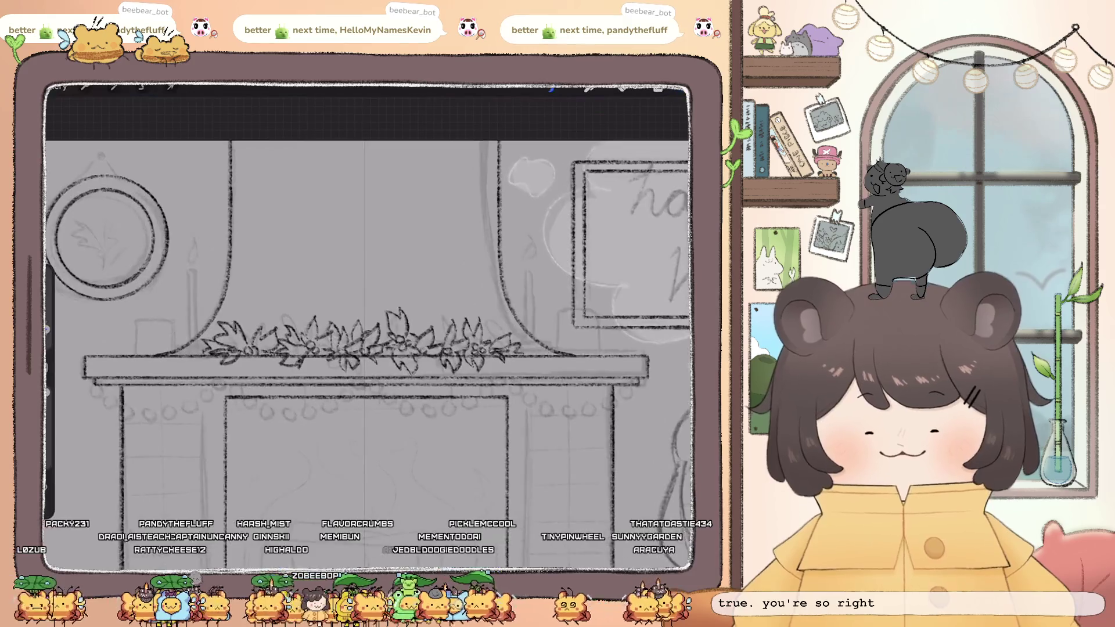
left_click(658, 88)
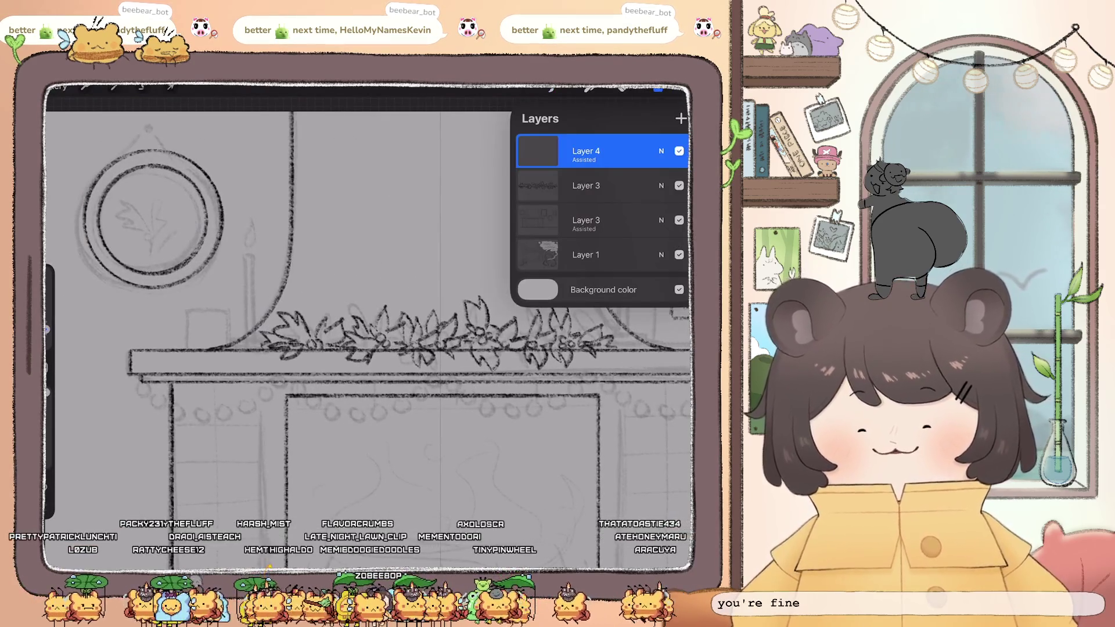
scroll(372, 325, "up", 3)
Draw the candle holder base and a straight upright candle on the mantel's left end
mouse_move(306, 360)
left_mouse_down()
mouse_move(303, 371)
mouse_move(315, 363)
left_mouse_up()
key("ctrl+z")
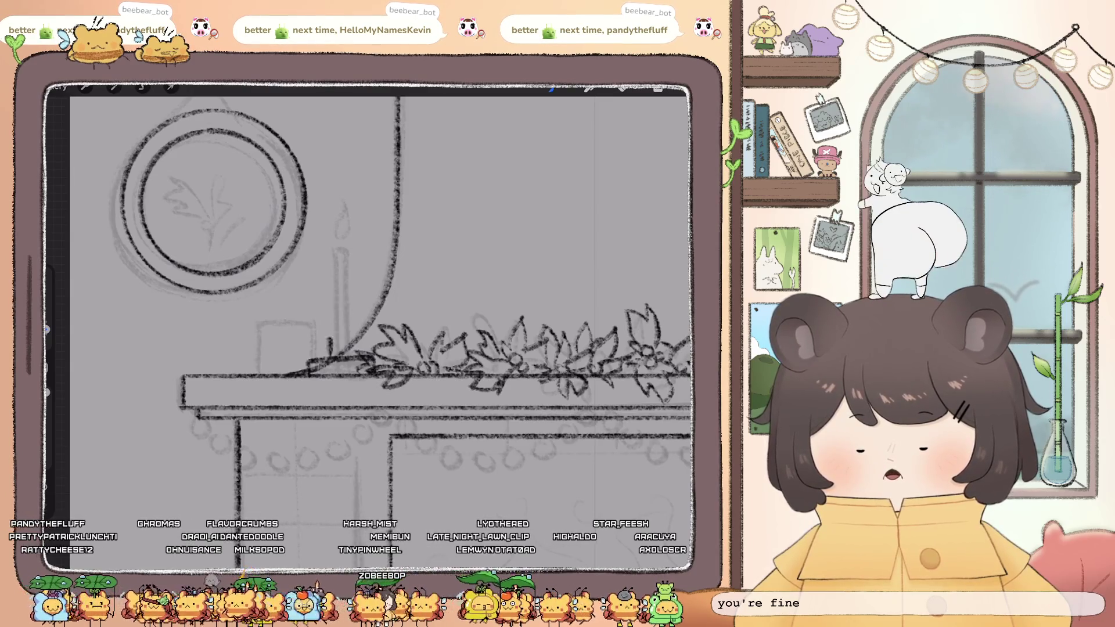
left_click_drag(332, 353, 340, 332)
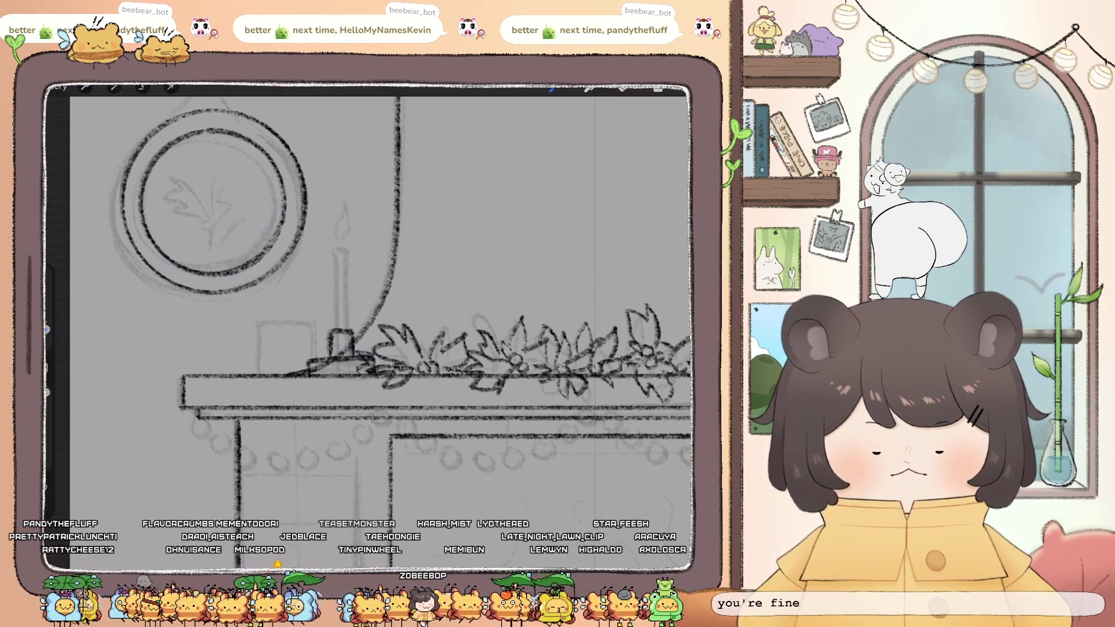
left_click_drag(334, 328, 333, 275)
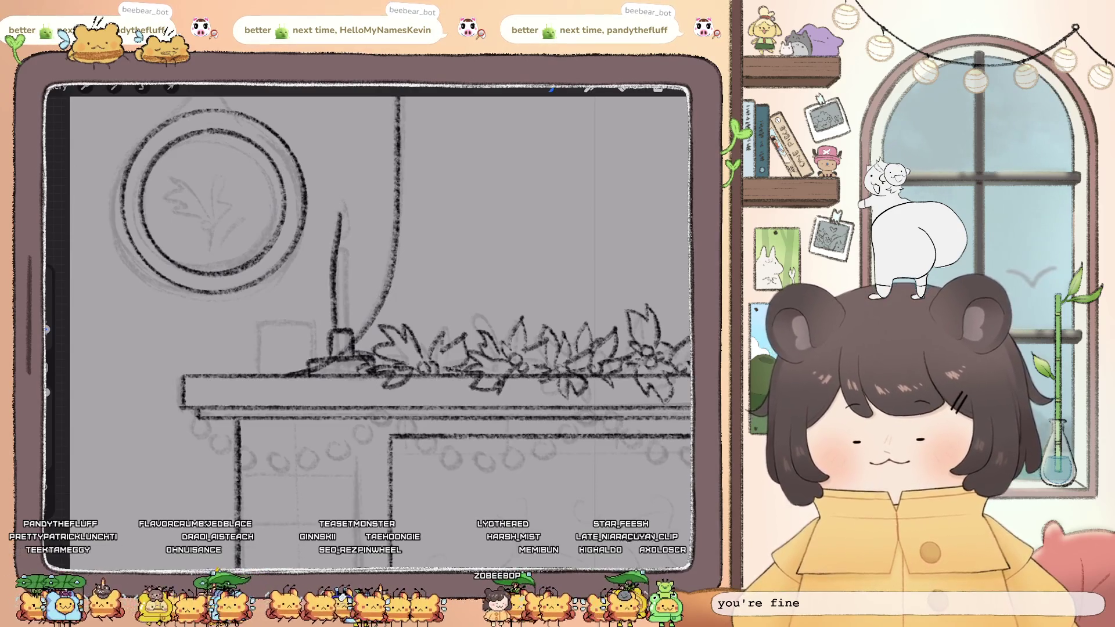
key("ctrl+z")
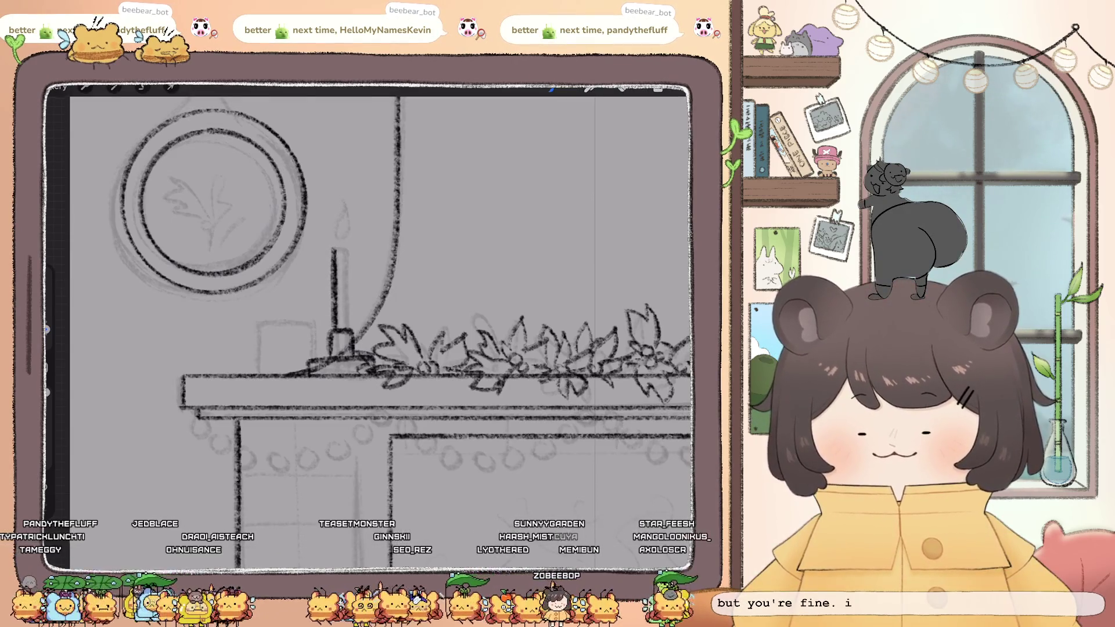
key("ctrl+z")
key("ctrl+z")
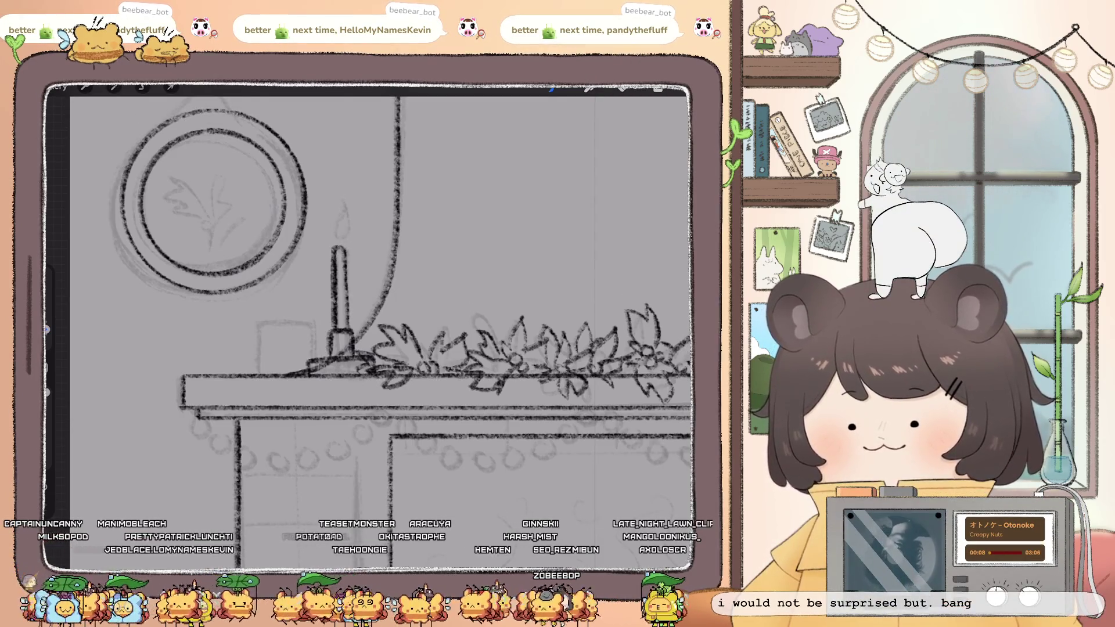
left_click_drag(344, 329, 344, 257)
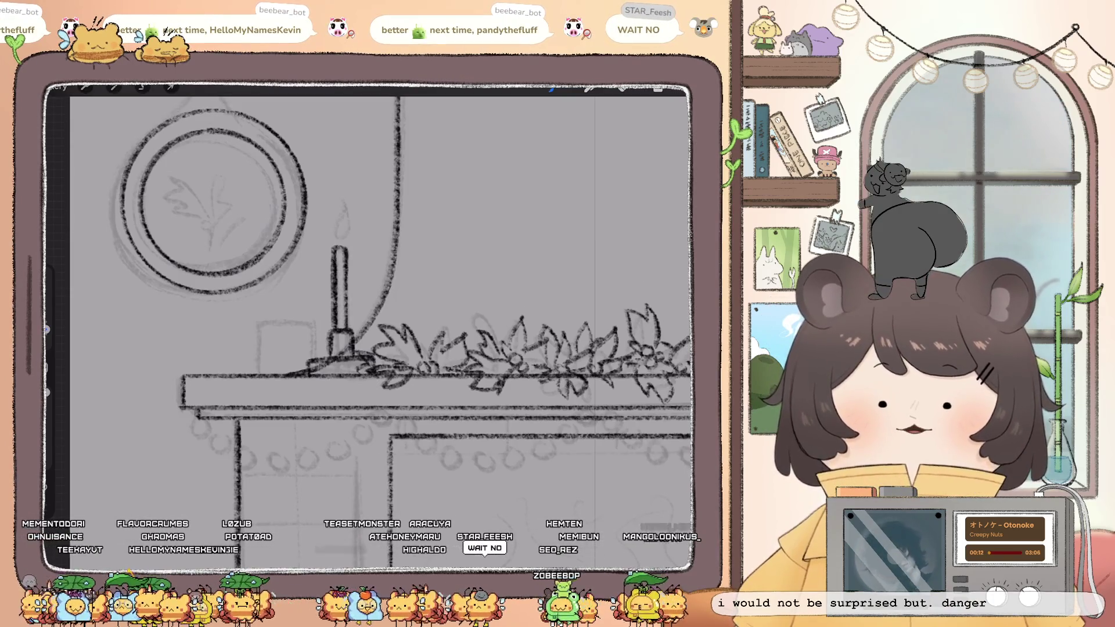
left_click(347, 276)
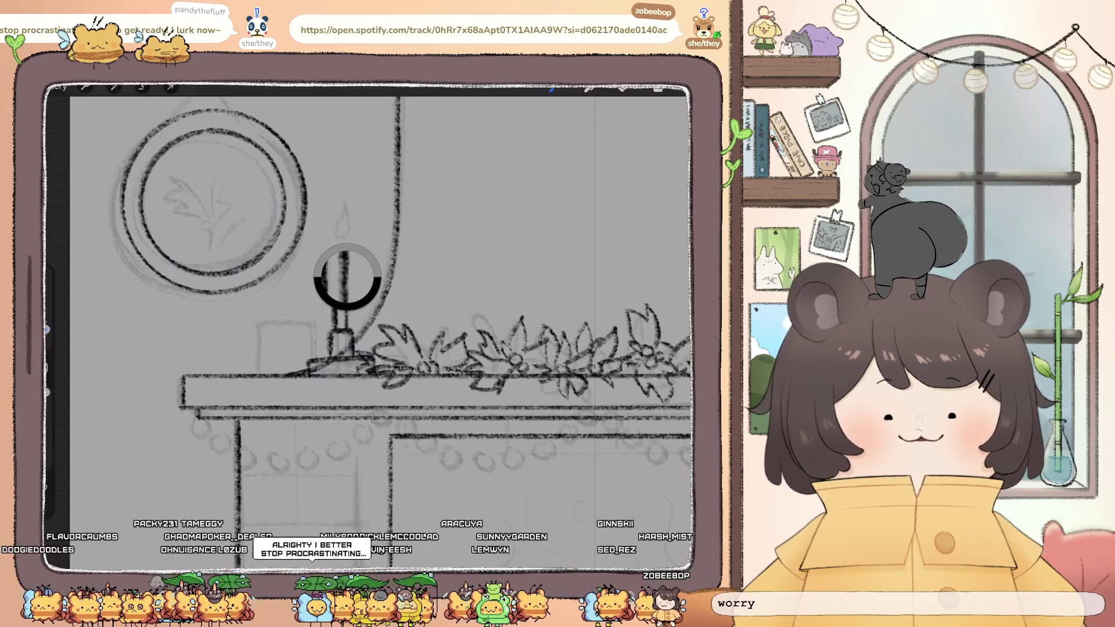
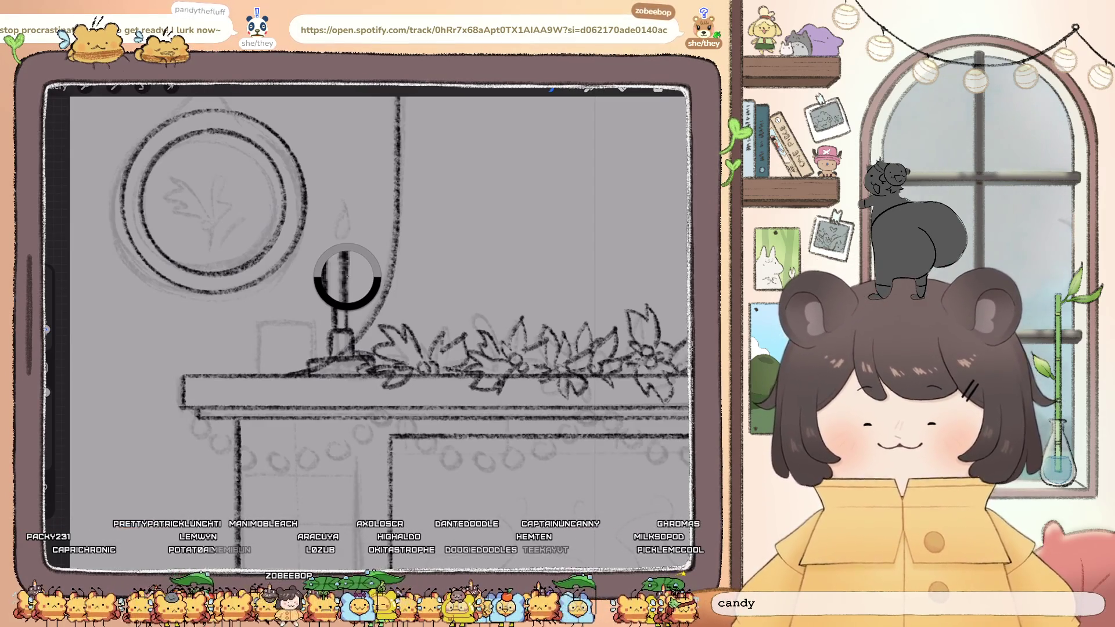
Switch to the Calligraphy Chalk brush and ink a small box beside the left mantel candle
left_click(658, 89)
left_click(589, 88)
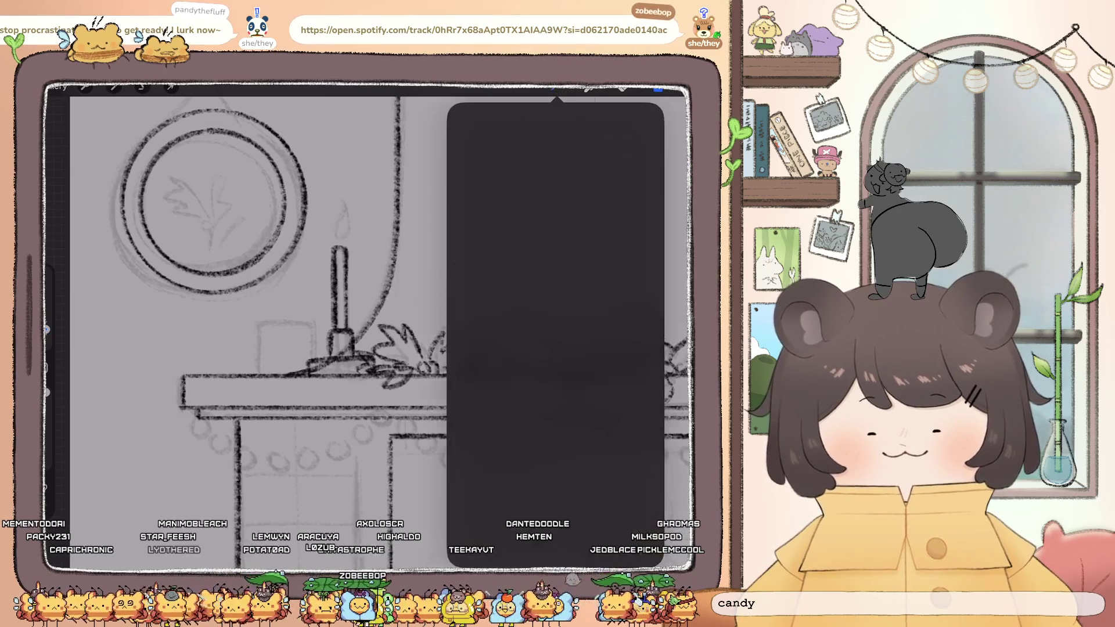
scroll(325, 383, "down", 5)
scroll(328, 389, "up", 1)
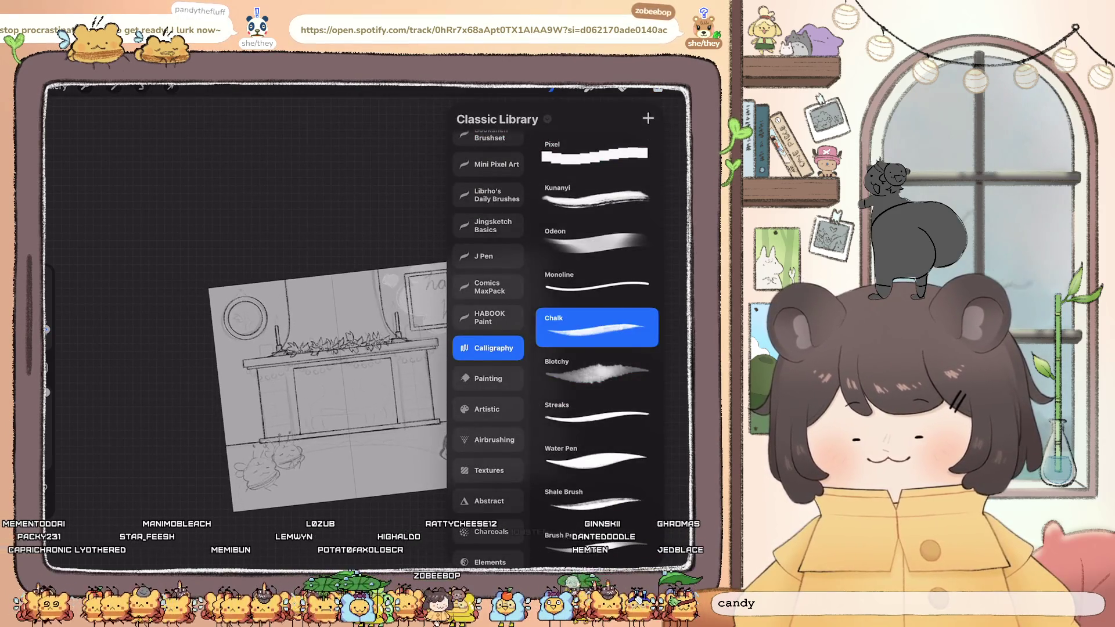
scroll(372, 325, "up", 5)
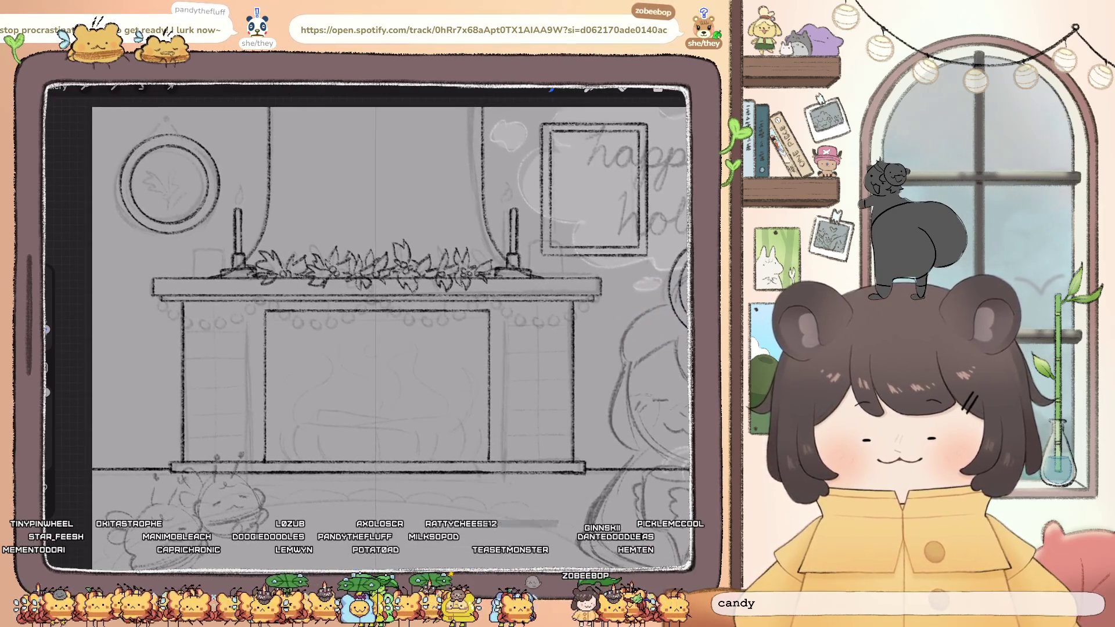
scroll(174, 203, "up", 5)
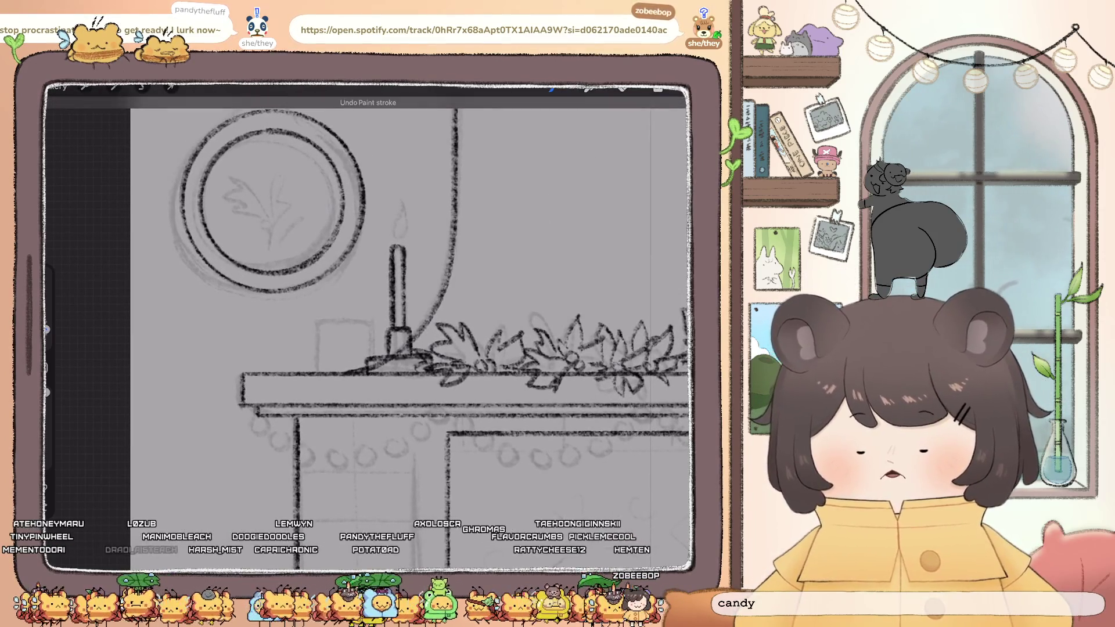
left_click_drag(316, 370, 372, 322)
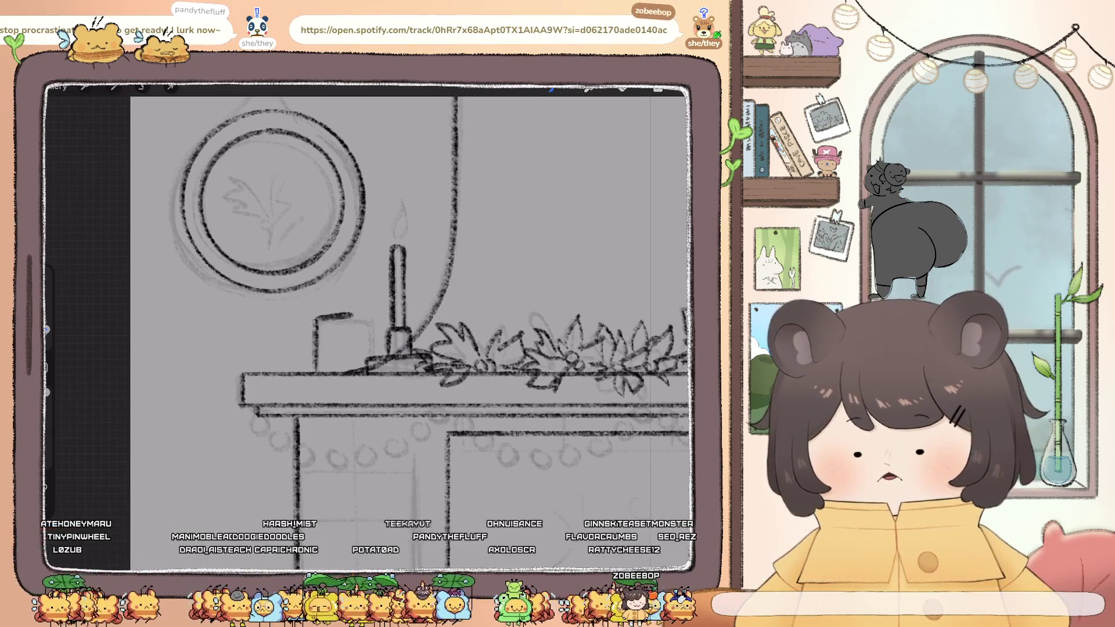
mouse_move(351, 317)
left_mouse_down()
mouse_move(372, 319)
mouse_move(341, 316)
left_mouse_up()
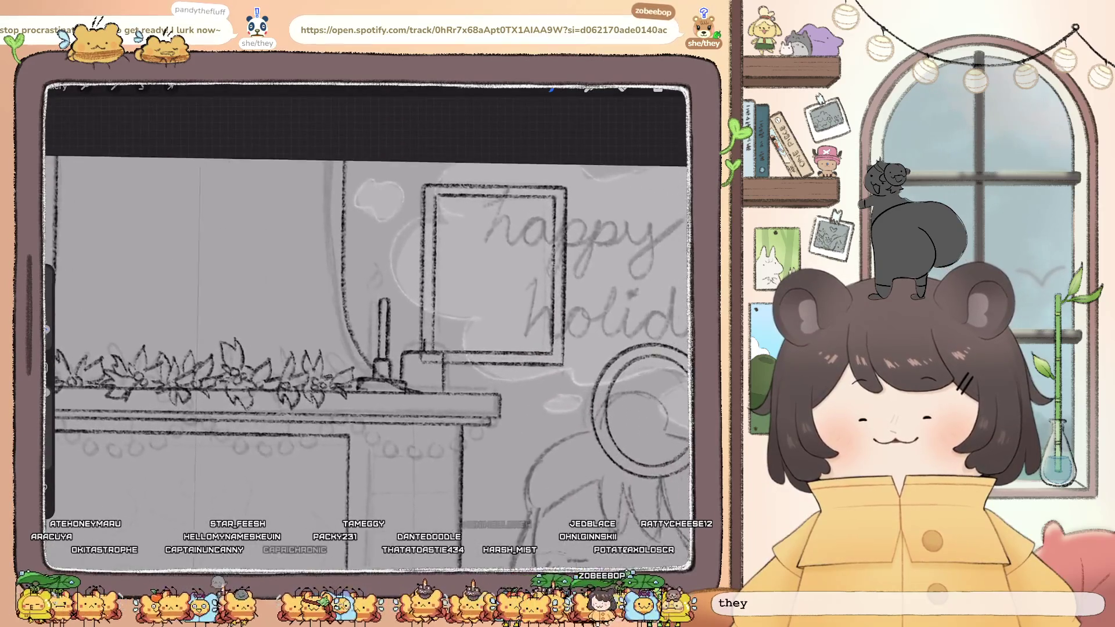
Lasso the picture frame on assisted Layer 3 and shift it up a few pixels
key("l")
left_click(586, 220)
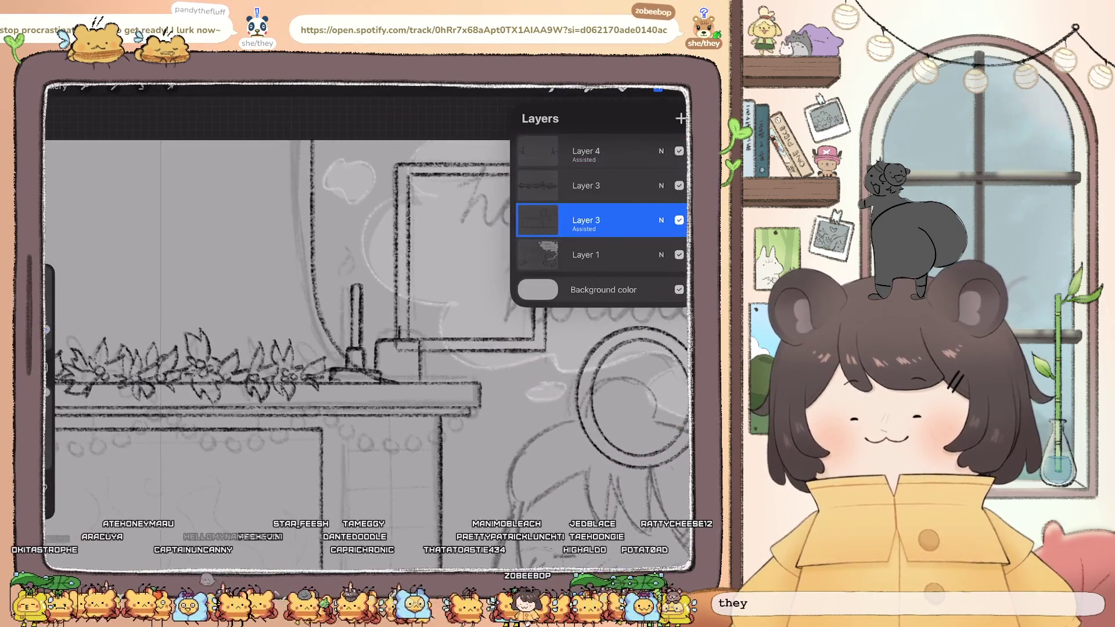
left_click(658, 88)
left_click(142, 87)
left_click_drag(382, 136, 383, 270)
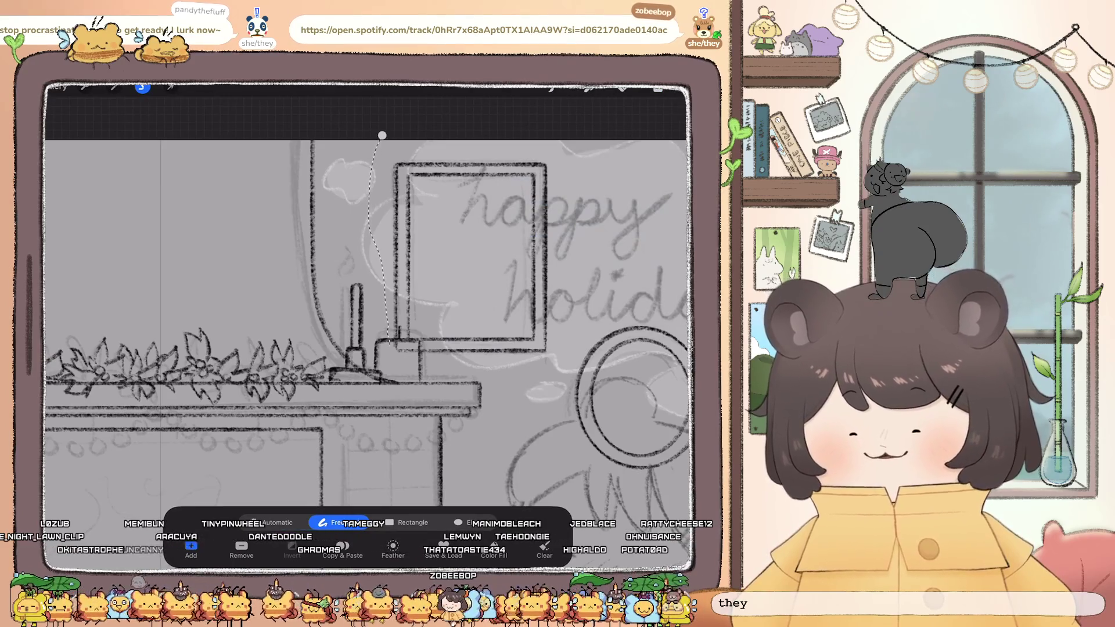
left_click_drag(389, 341, 472, 365)
left_click(170, 87)
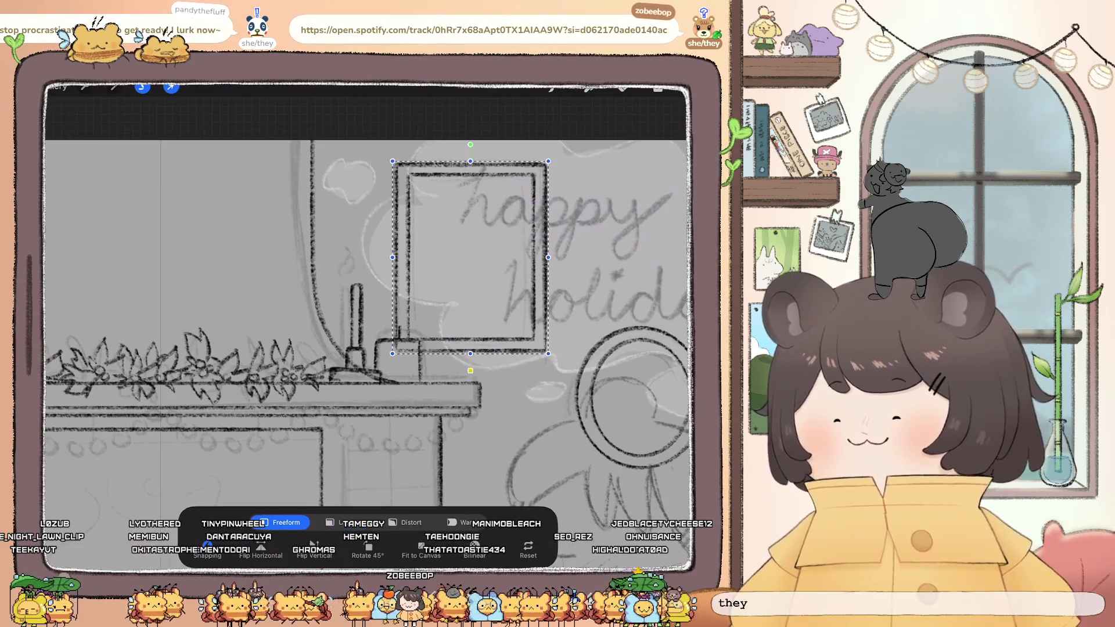
left_click_drag(468, 256, 468, 253)
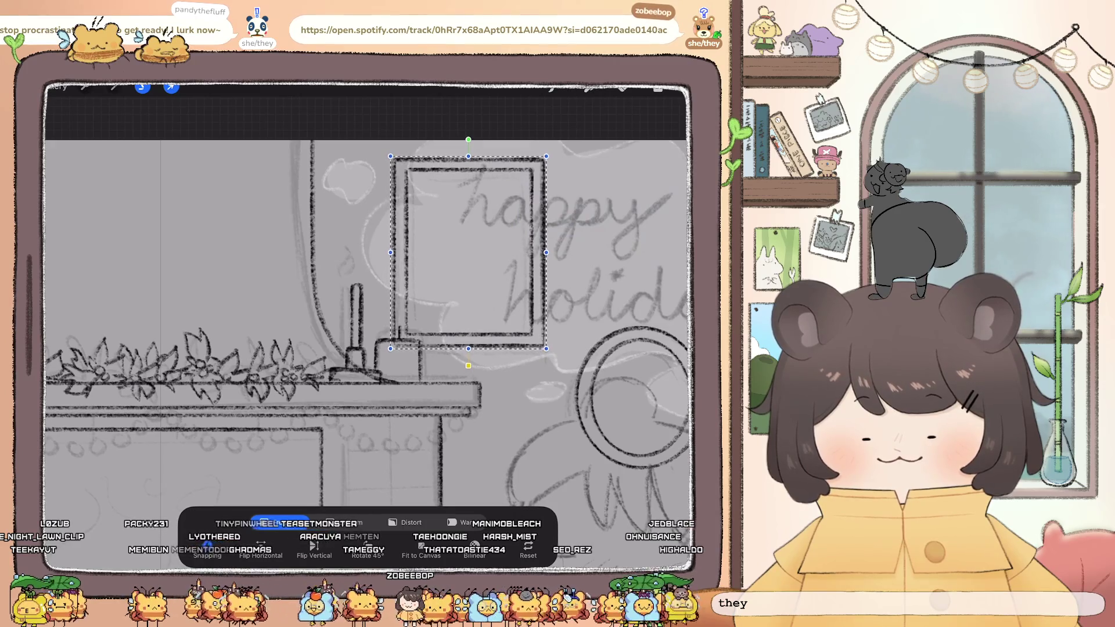
left_click(658, 88)
scroll(349, 348, "down", 5)
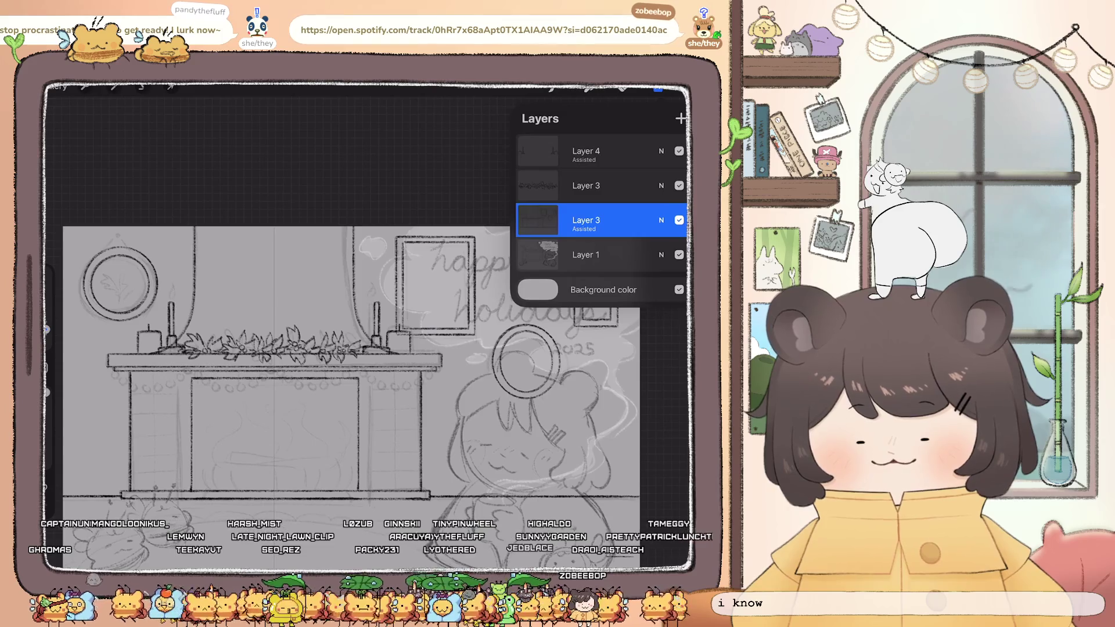
scroll(87, 284, "up", 5)
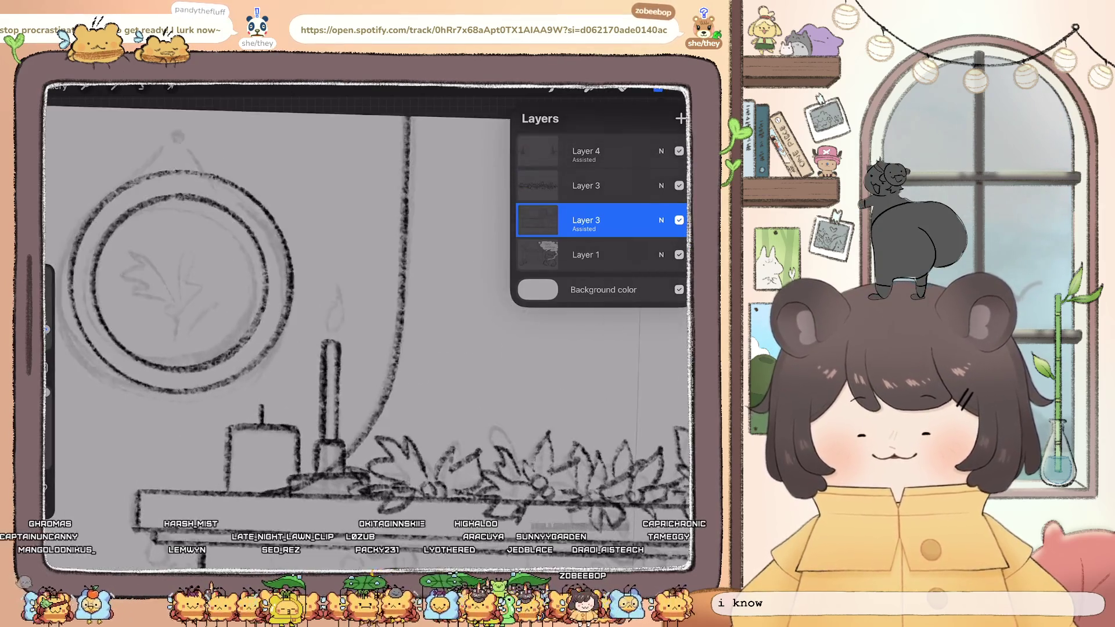
On Layer 4, ink a wick atop the left candle and undo a stray flame stroke
left_click(586, 151)
left_click(658, 88)
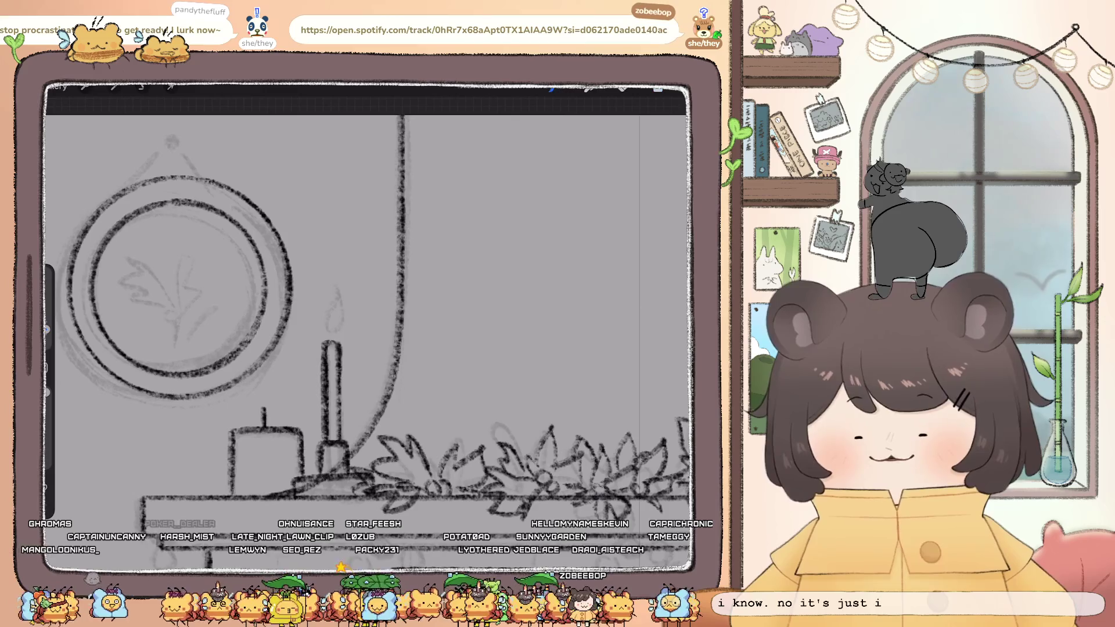
left_click_drag(331, 339, 331, 330)
left_click(658, 88)
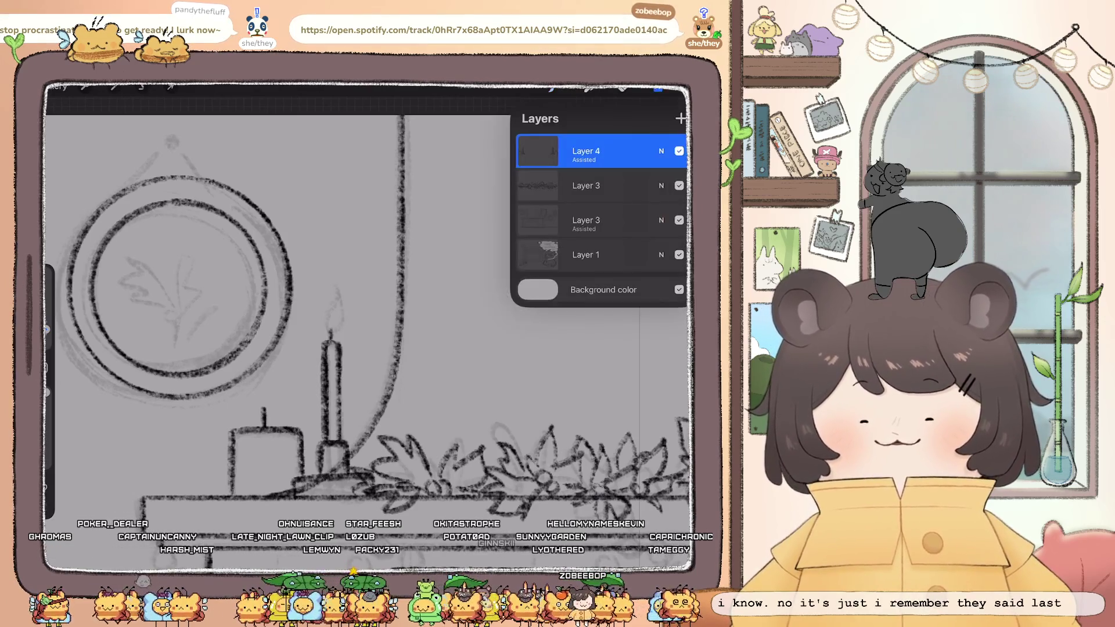
left_click(658, 88)
left_click_drag(330, 323, 325, 276)
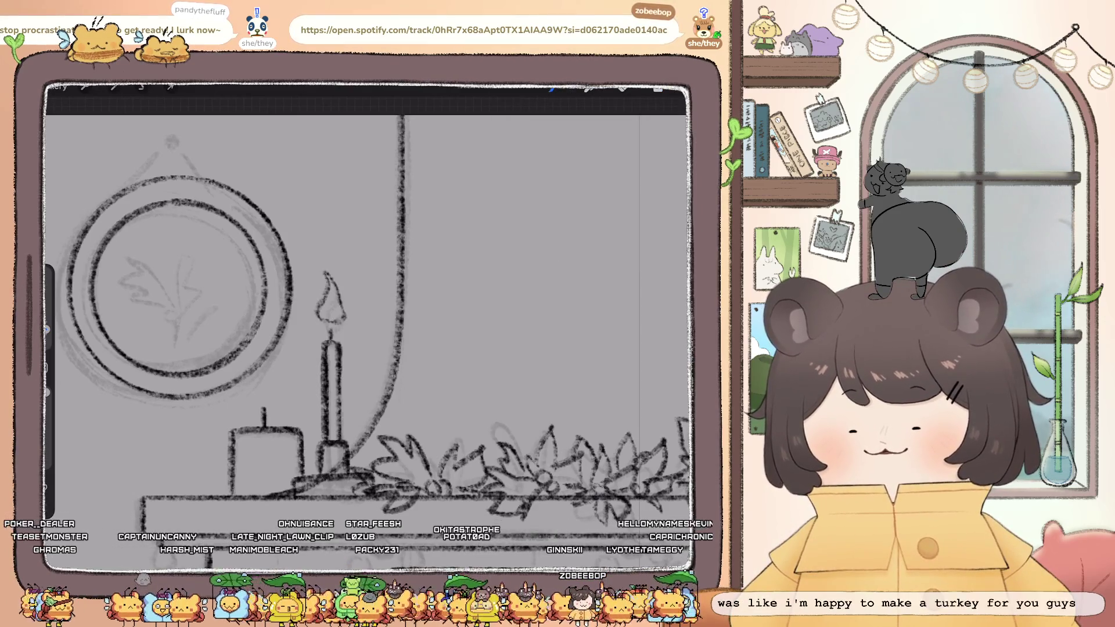
key("ctrl+z")
Disable Drawing Assist for Layer 4 and ink the flame above the tall candle
left_click(658, 88)
left_click(586, 151)
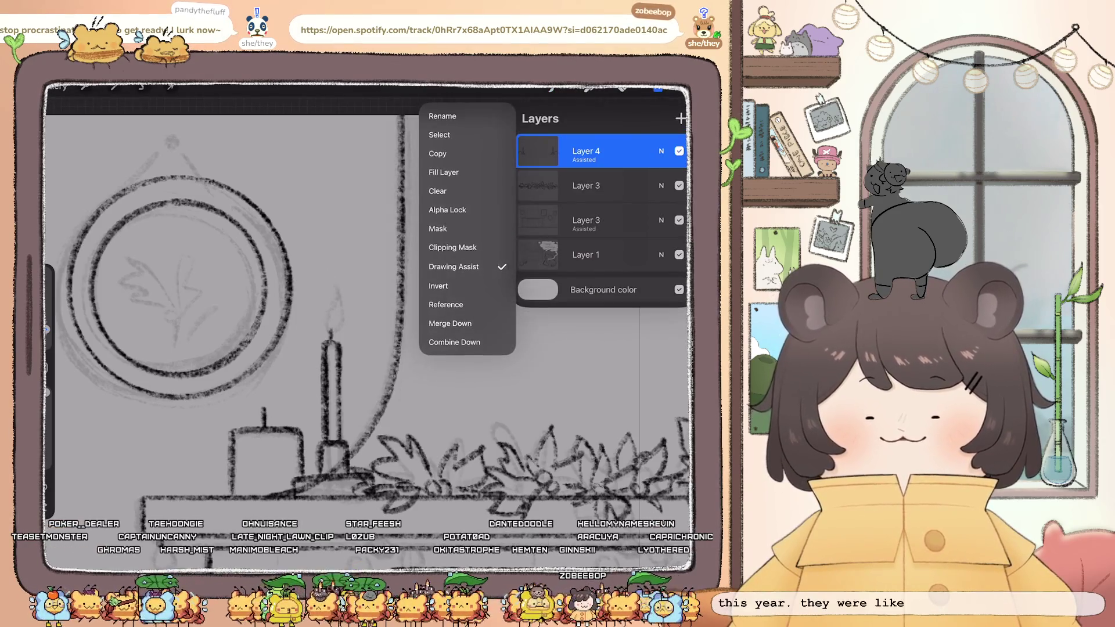
left_click(453, 267)
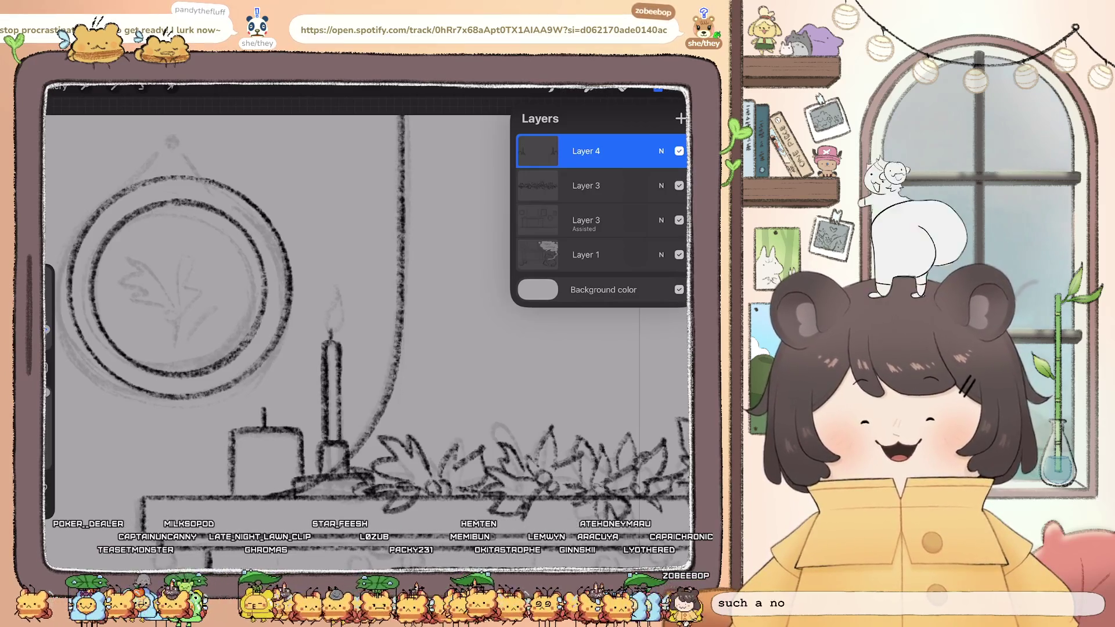
left_click(658, 89)
left_click_drag(334, 275, 325, 315)
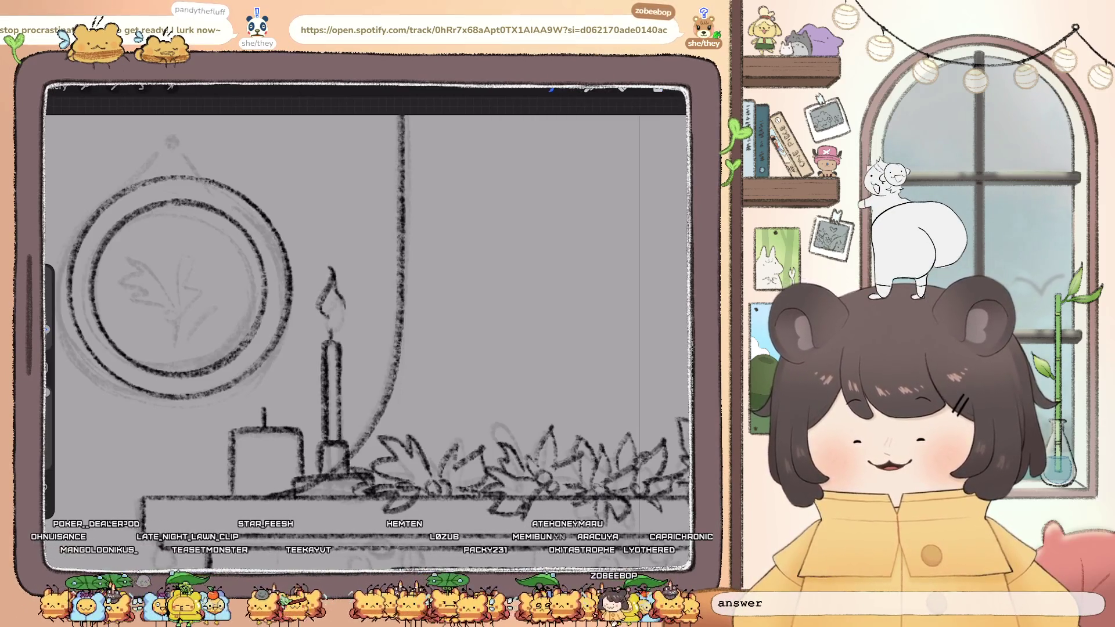
Draw the right candle's flame, redrawing and undoing strokes until it looks right
left_click_drag(522, 319, 232, 319)
left_click_drag(346, 295, 377, 317)
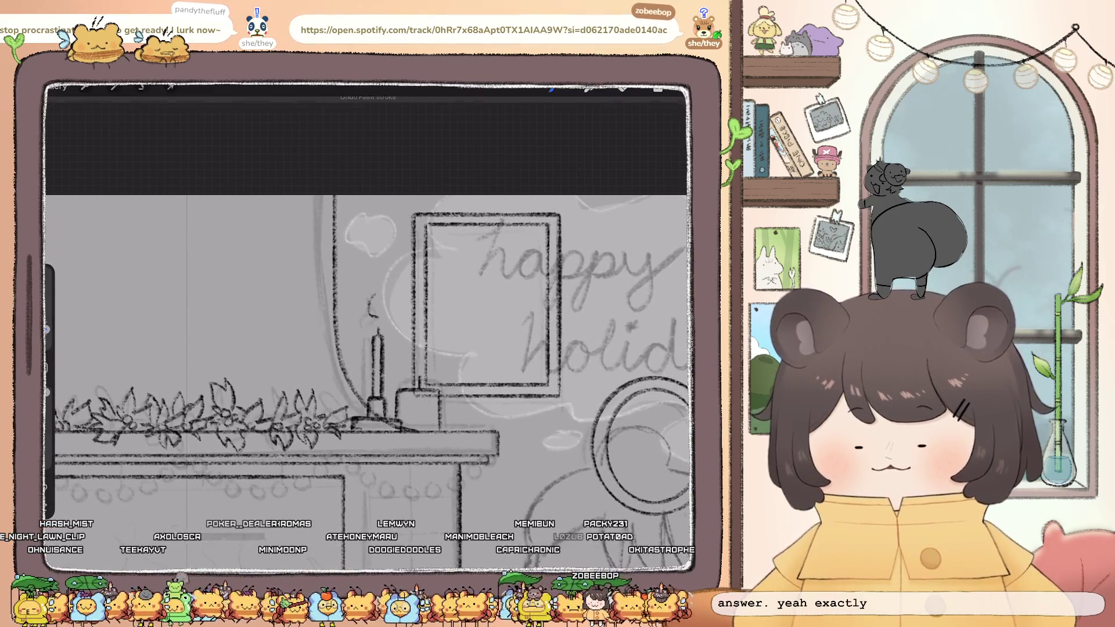
scroll(369, 384, "down", 5)
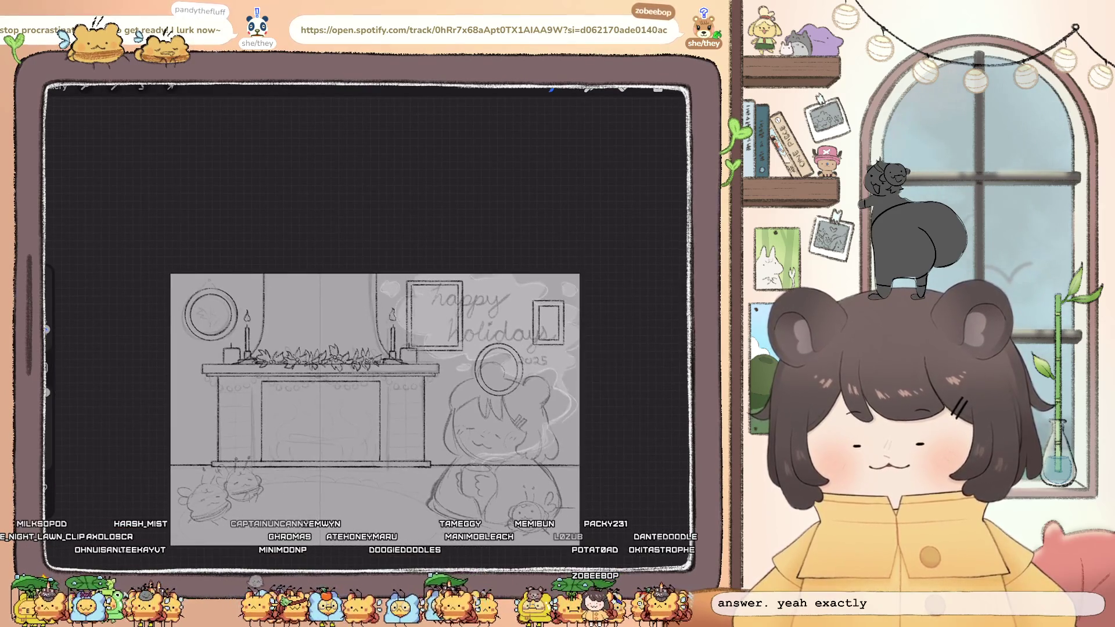
scroll(368, 372, "up", 5)
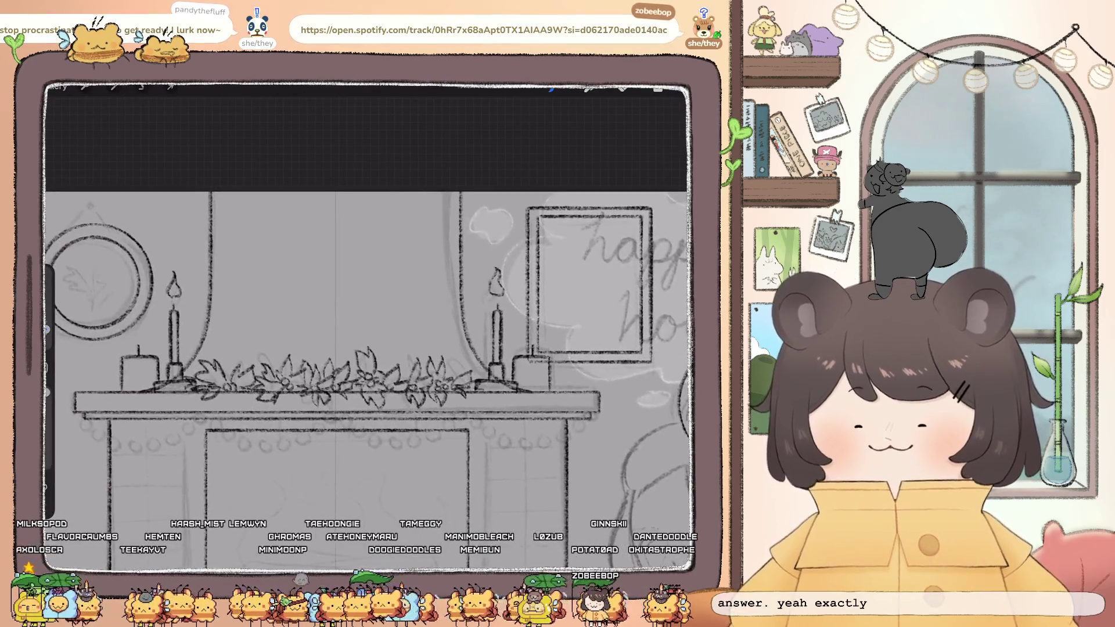
key("ctrl+z")
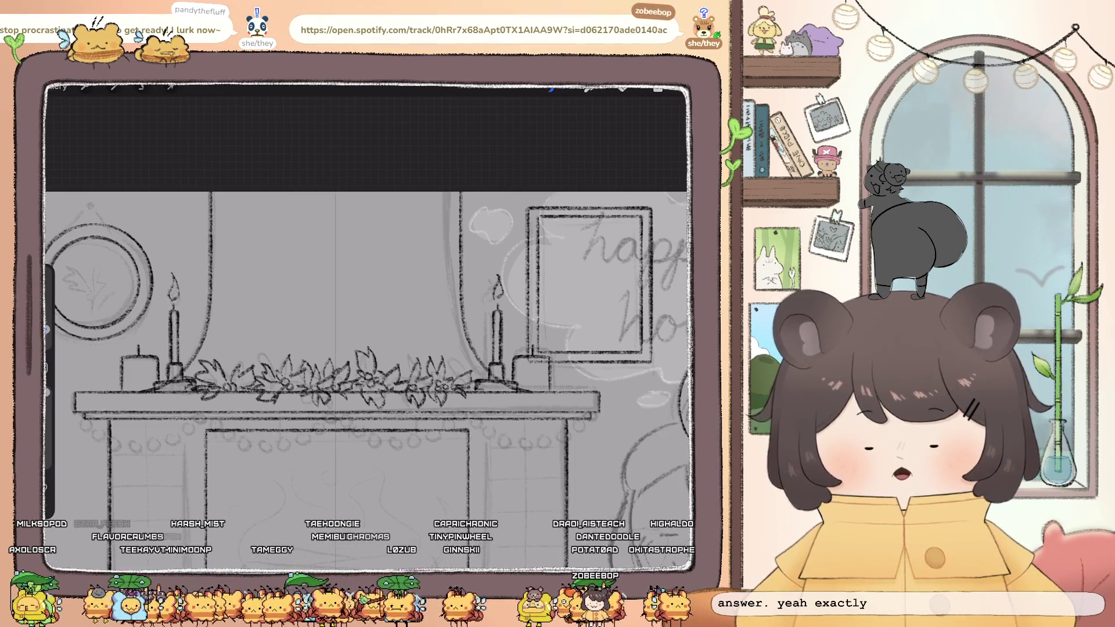
key("ctrl+z")
left_click_drag(494, 293, 496, 276)
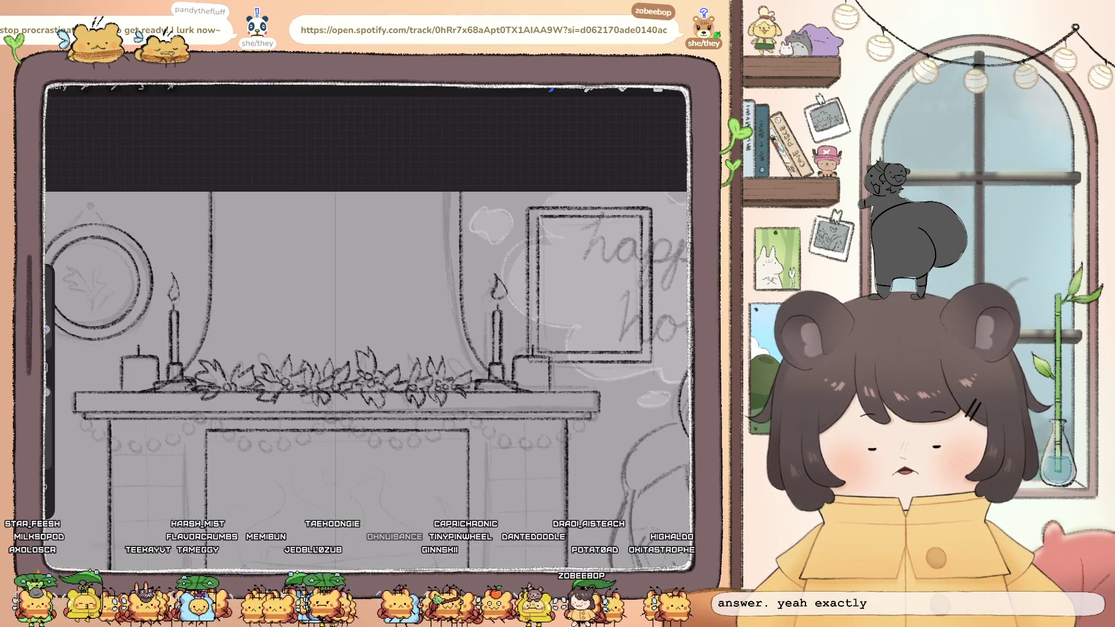
key("ctrl+z")
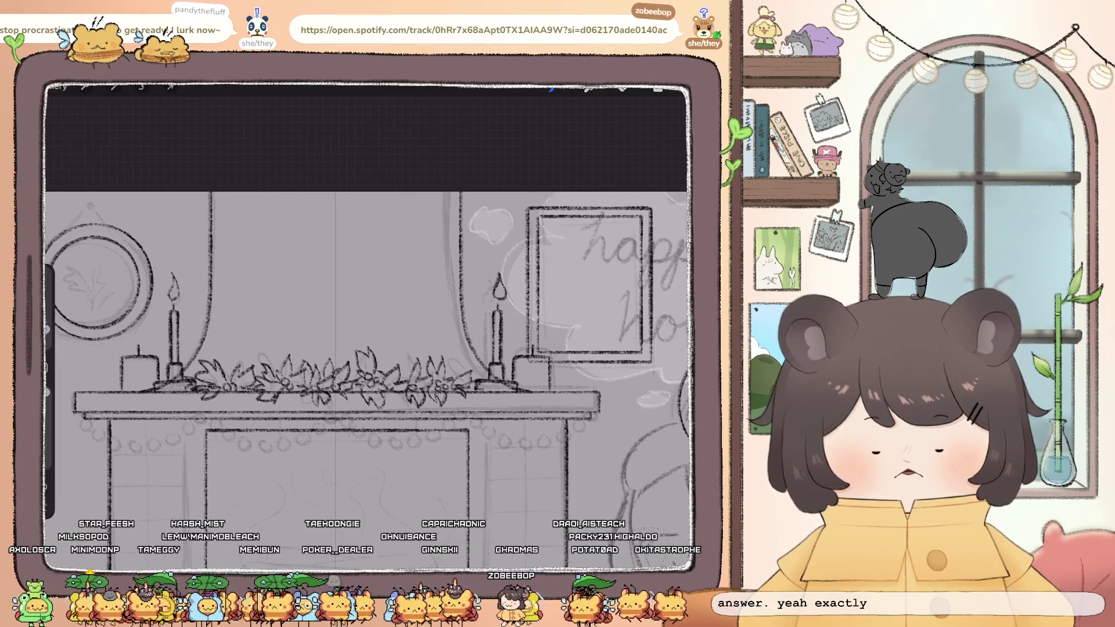
key("ctrl+z")
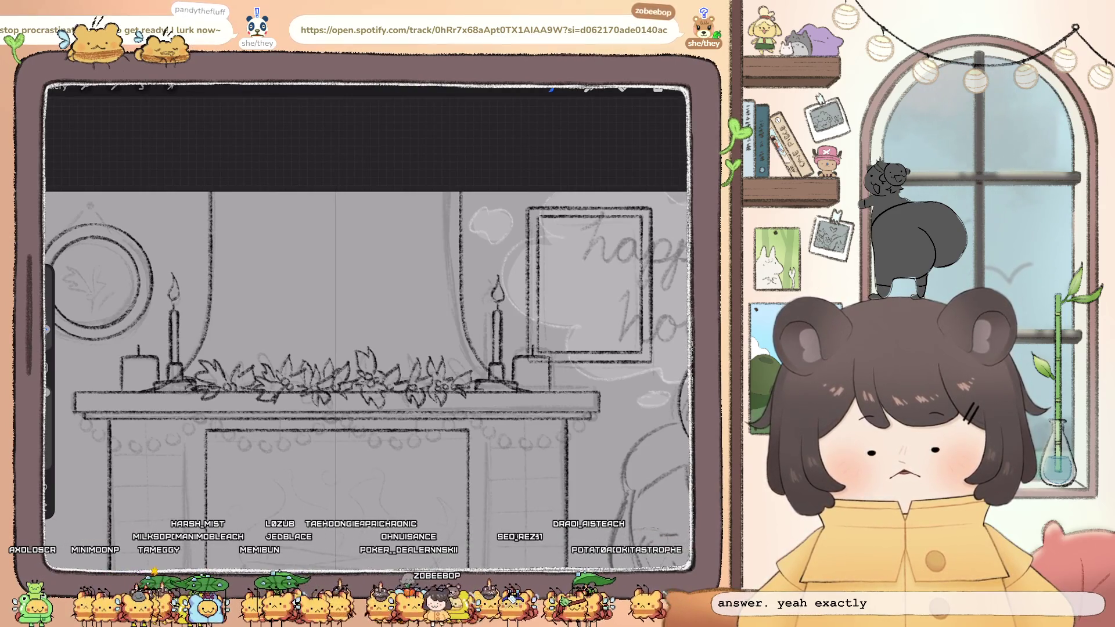
key("ctrl+z")
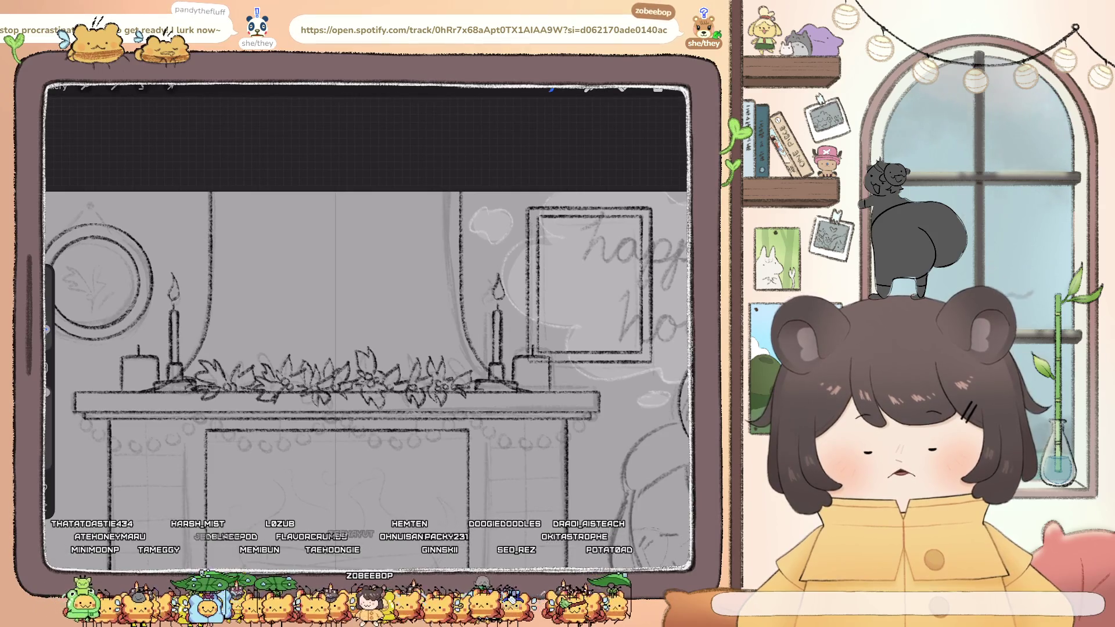
scroll(366, 325, "down", 5)
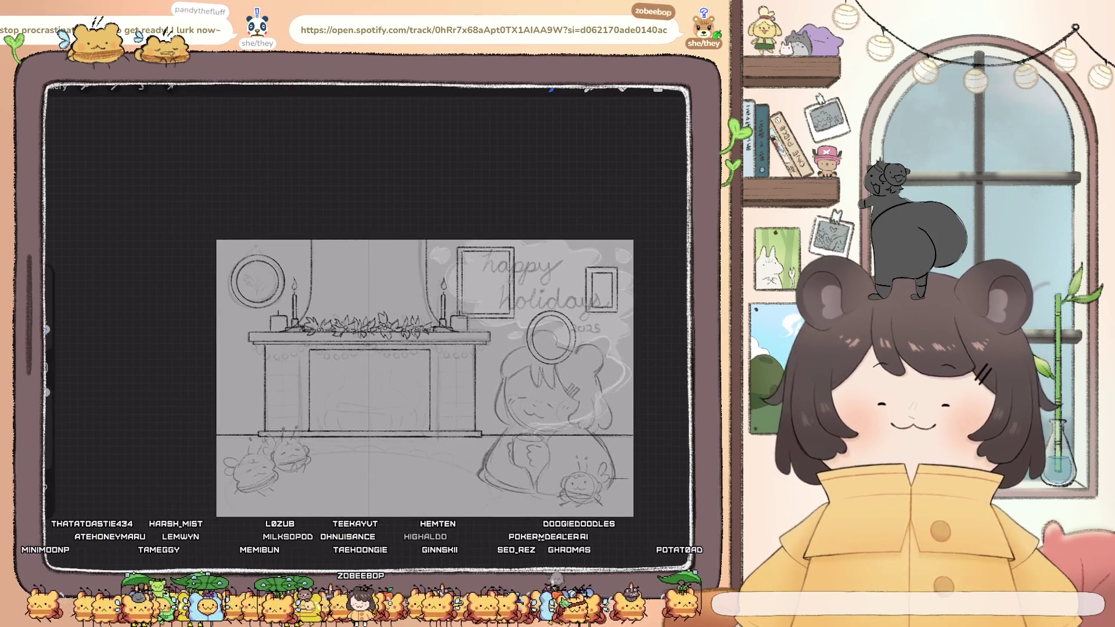
scroll(424, 377, "up", 5)
Redraw beads and loops along the garland, including its right end
key("l")
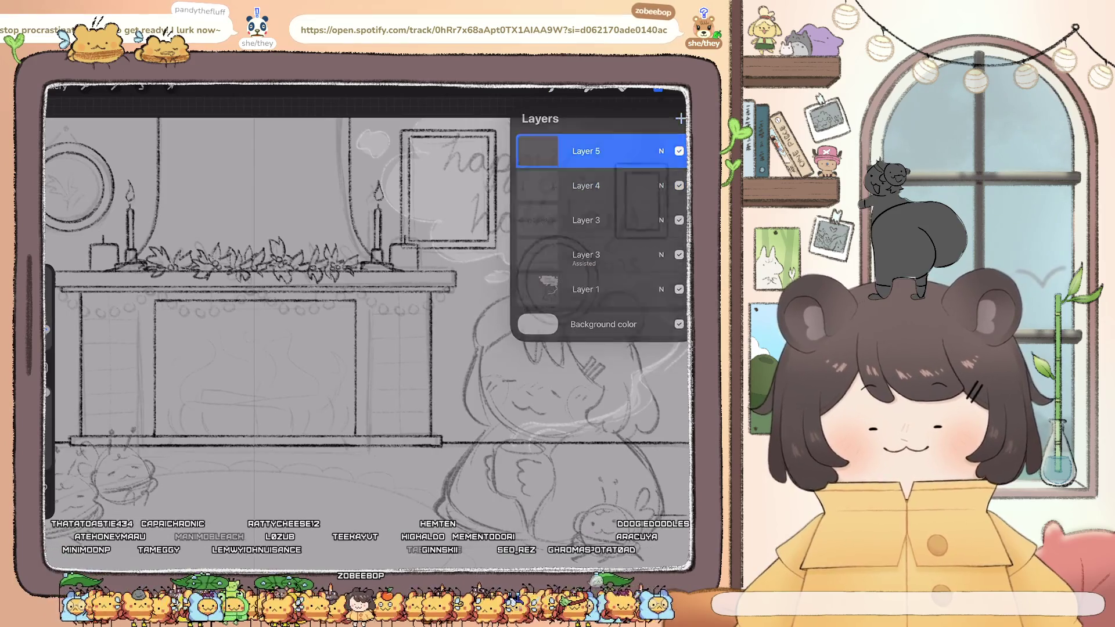
key("l")
scroll(407, 291, "up", 5)
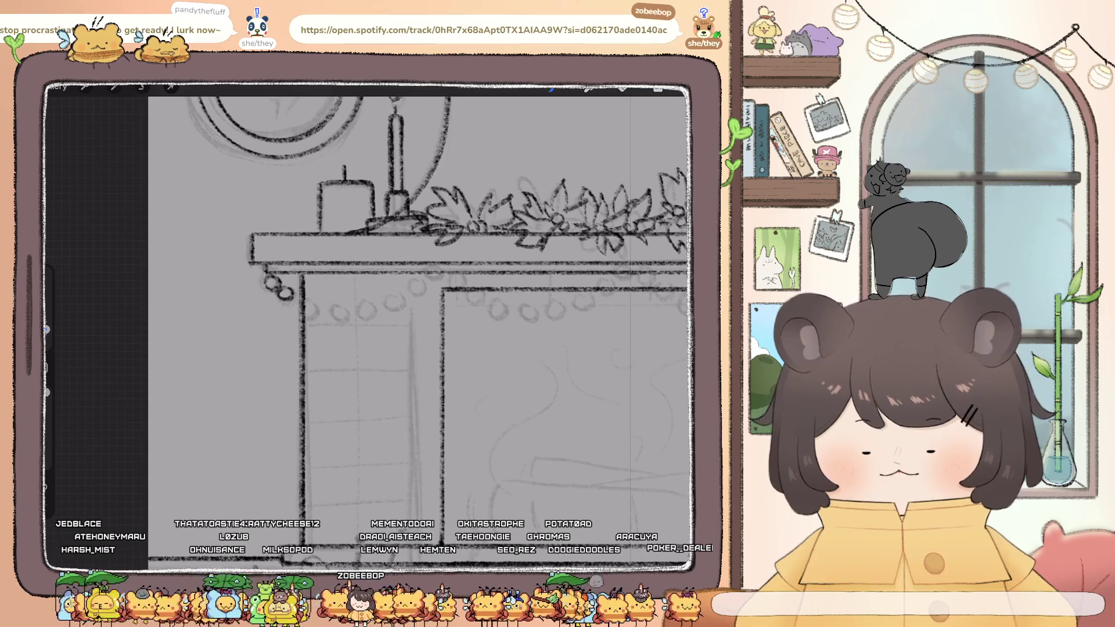
key("ctrl+z")
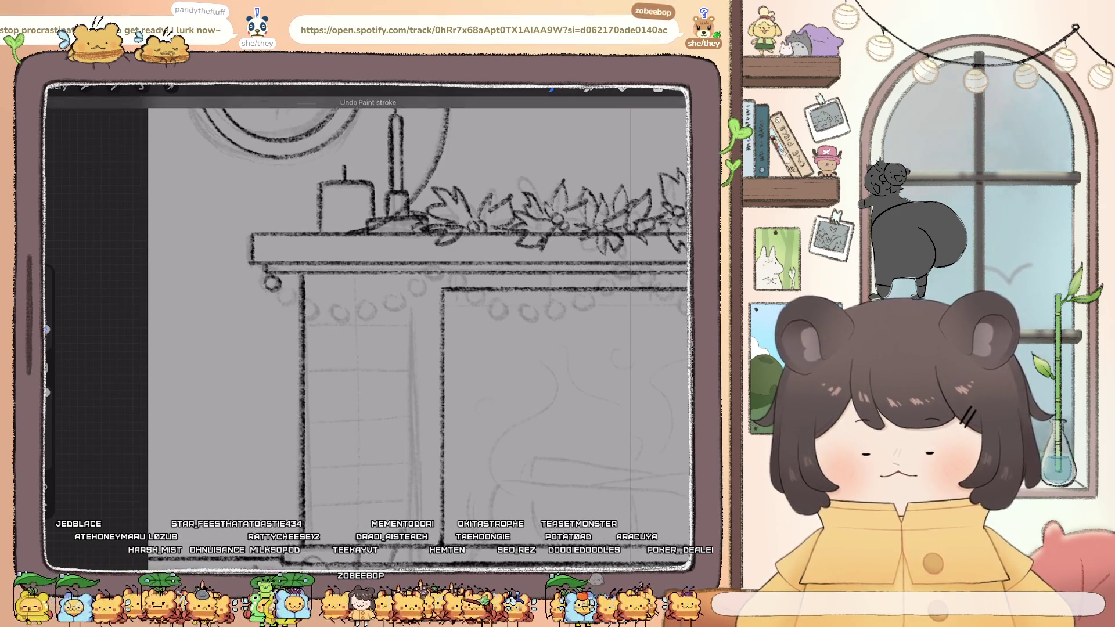
left_click_drag(266, 273, 269, 276)
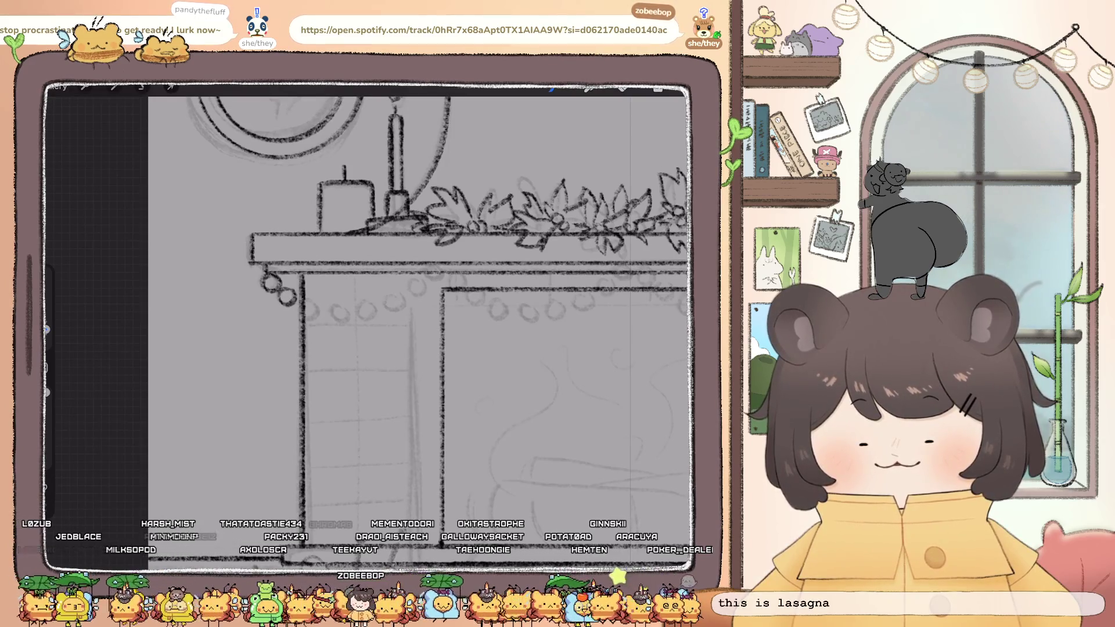
left_click_drag(317, 303, 347, 298)
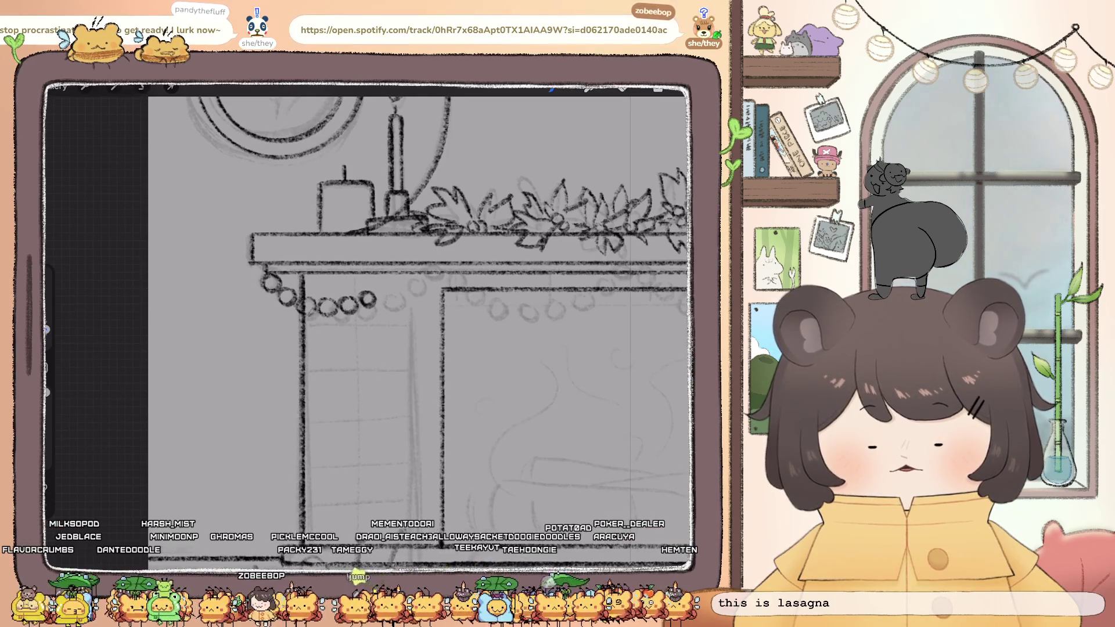
key("ctrl+z")
key("ctrl+z")
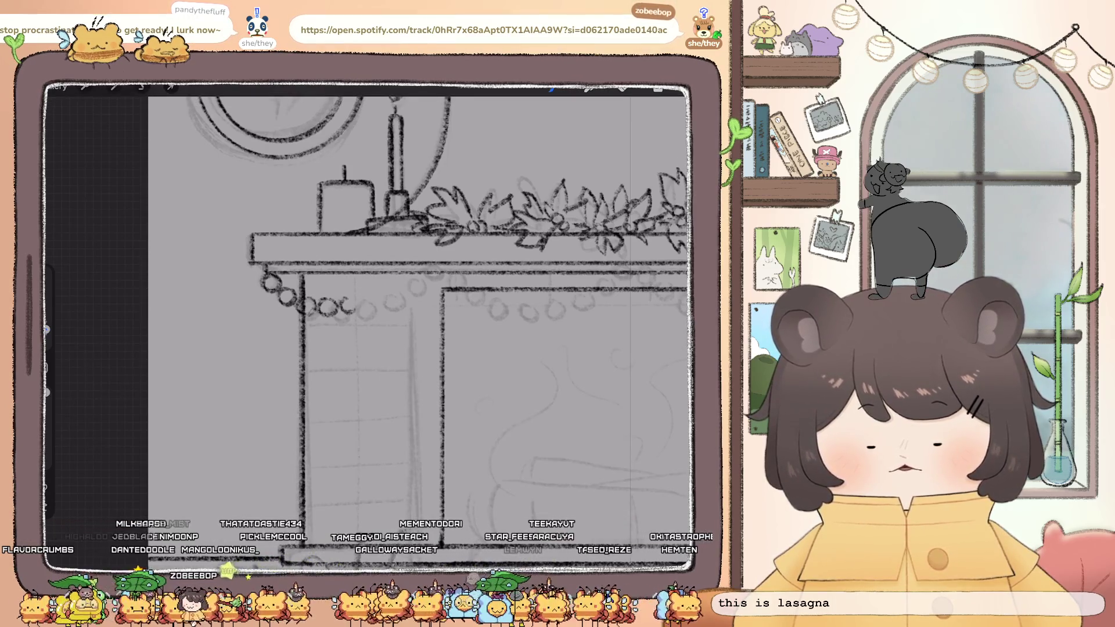
left_click_drag(355, 307, 369, 298)
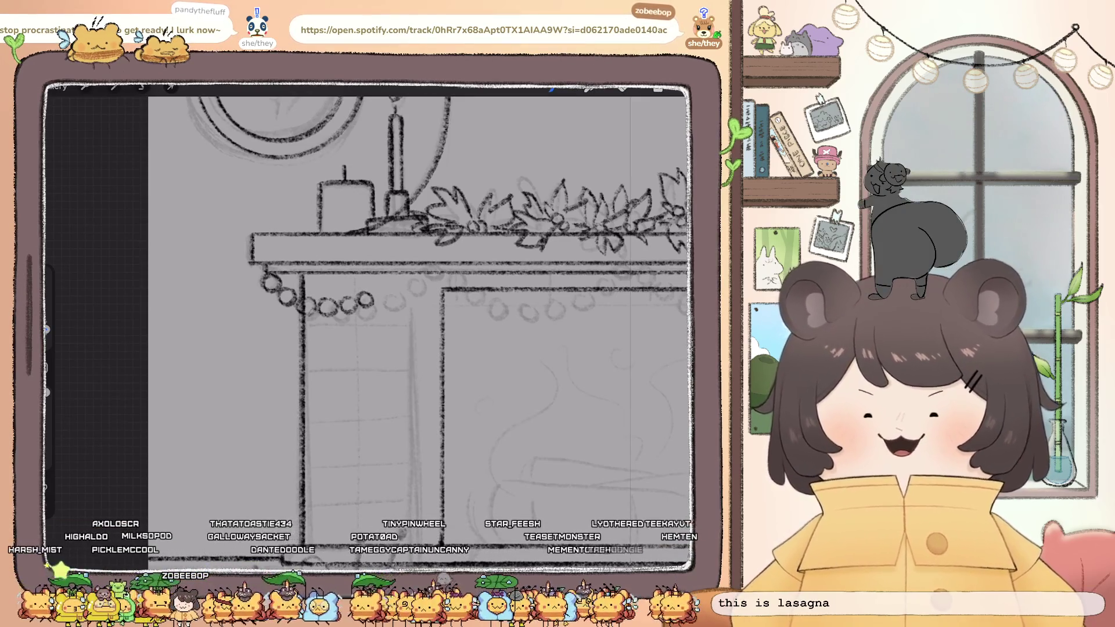
left_click_drag(375, 289, 399, 281)
scroll(372, 325, "down", 5)
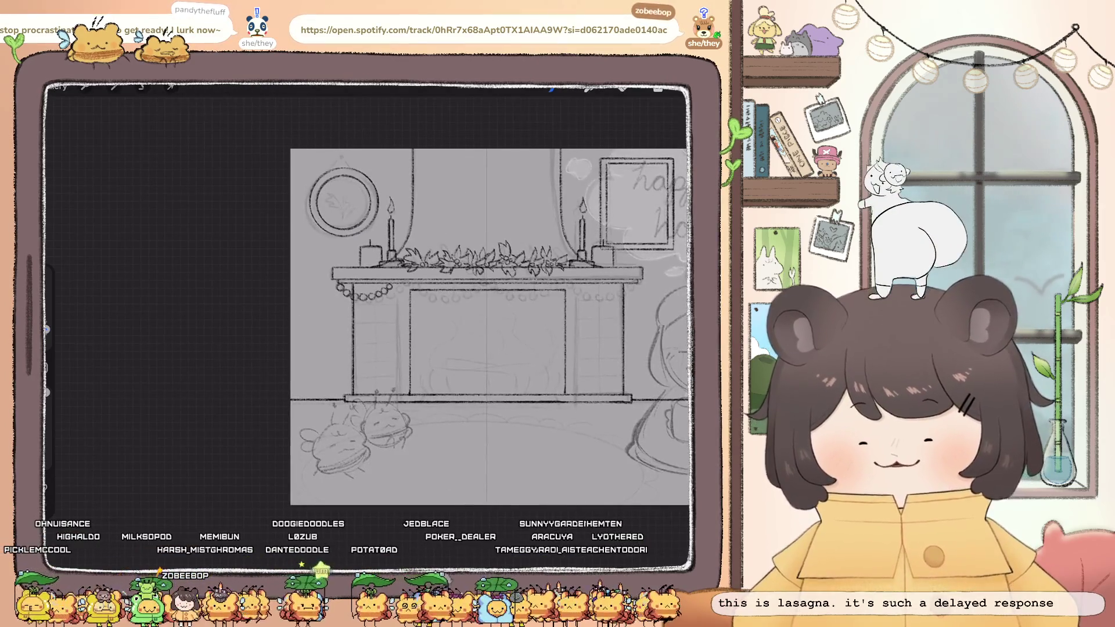
scroll(372, 290, "up", 3)
Stretch the garland slightly wider with Transform
left_click(170, 86)
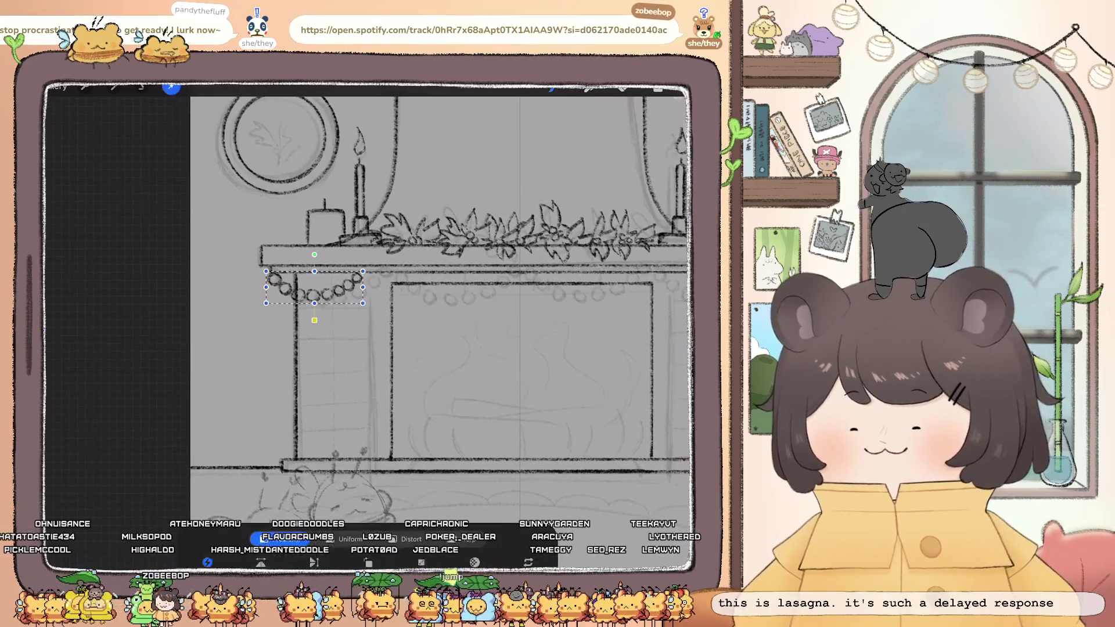
left_click_drag(374, 289, 387, 290)
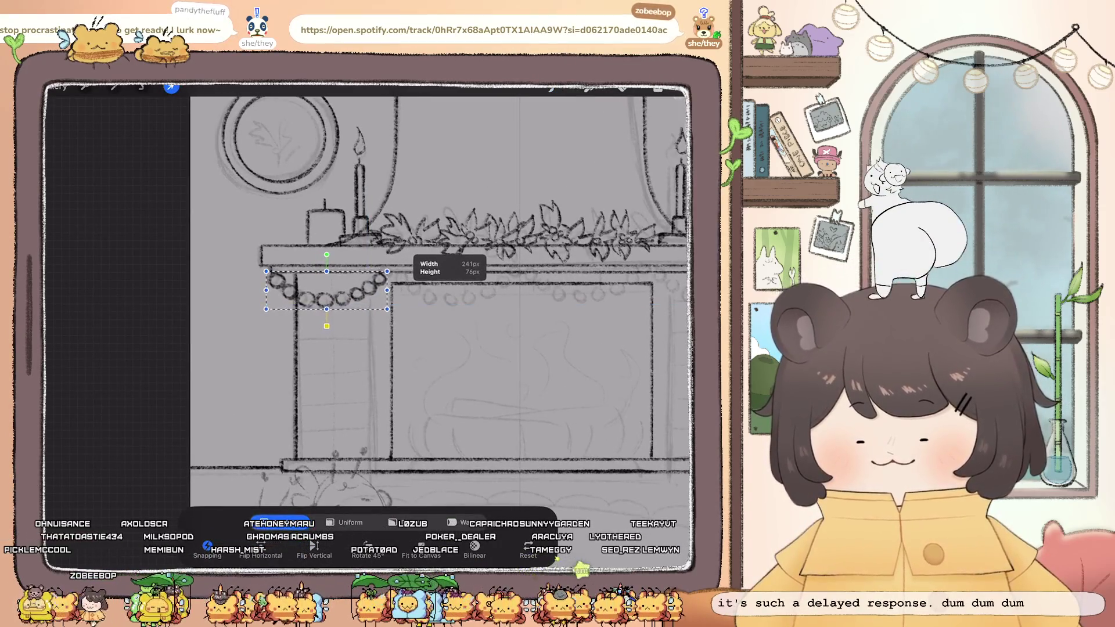
left_click(658, 88)
left_click(586, 151)
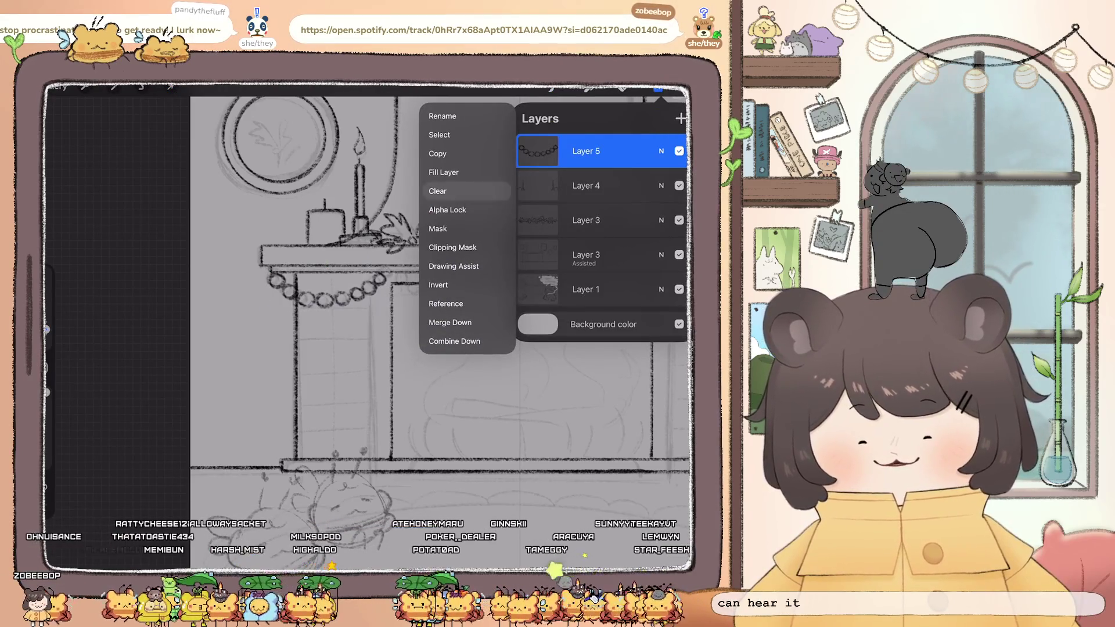
Add extra bold loops to the garland near the mantel's lower-left corner
scroll(406, 325, "up", 5)
left_click_drag(261, 294, 301, 321)
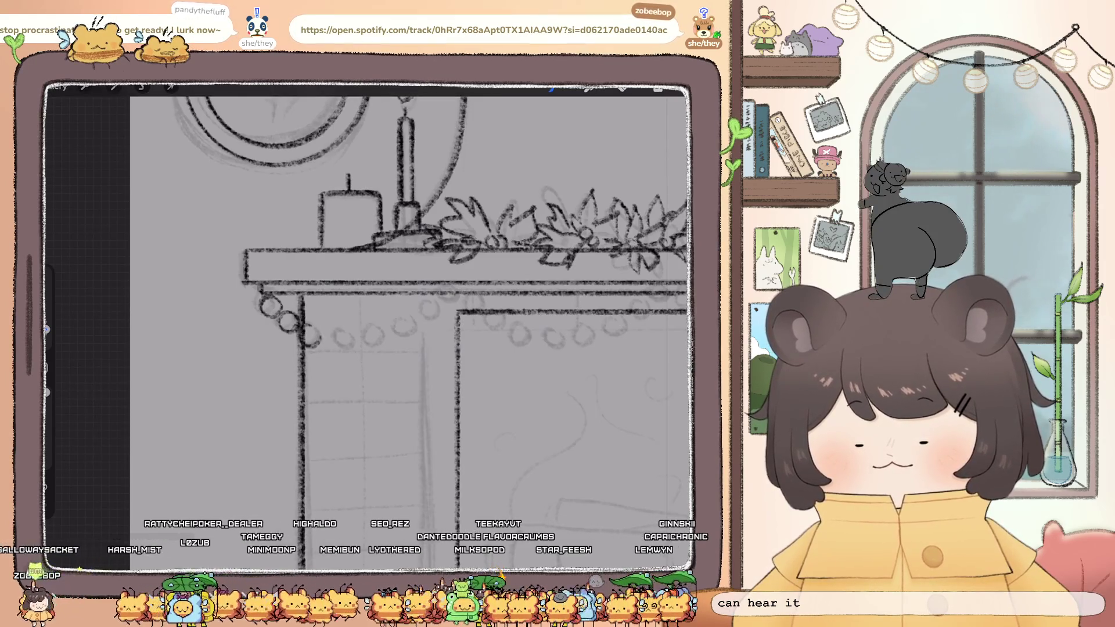
mouse_move(351, 337)
left_mouse_down()
mouse_move(409, 329)
mouse_move(417, 315)
left_mouse_up()
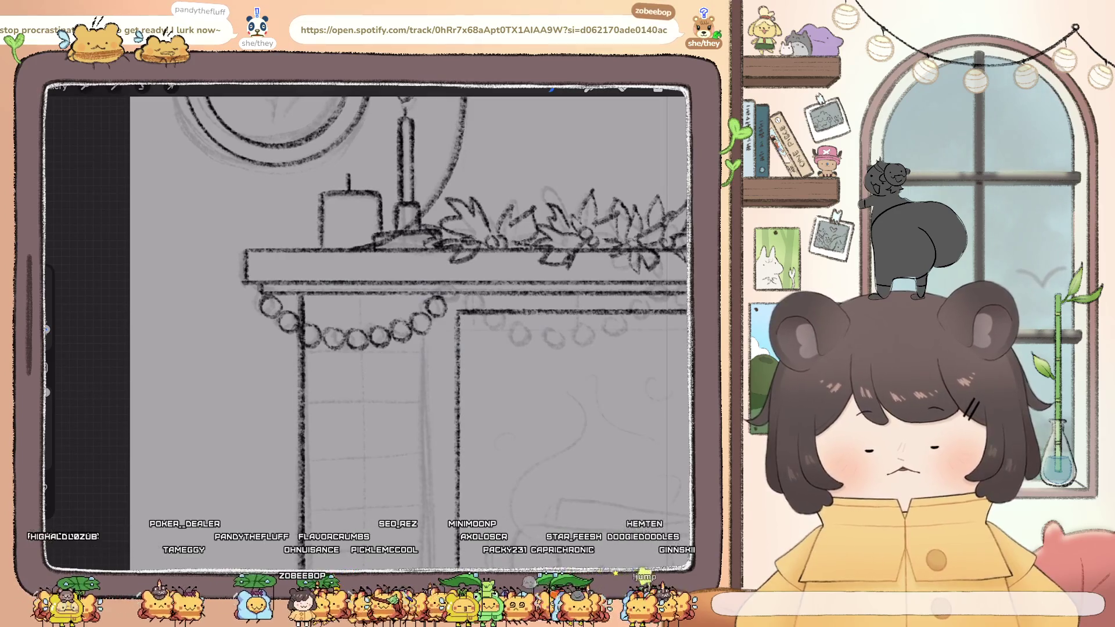
scroll(495, 321, "down", 5)
scroll(495, 322, "down", 2)
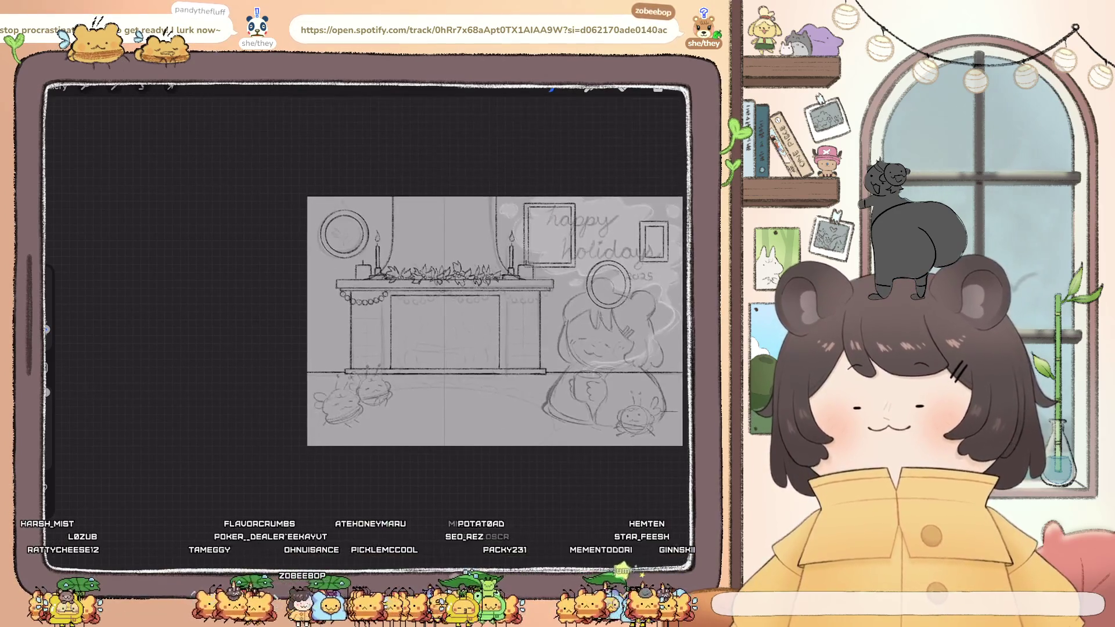
scroll(495, 321, "up", 5)
left_click(658, 88)
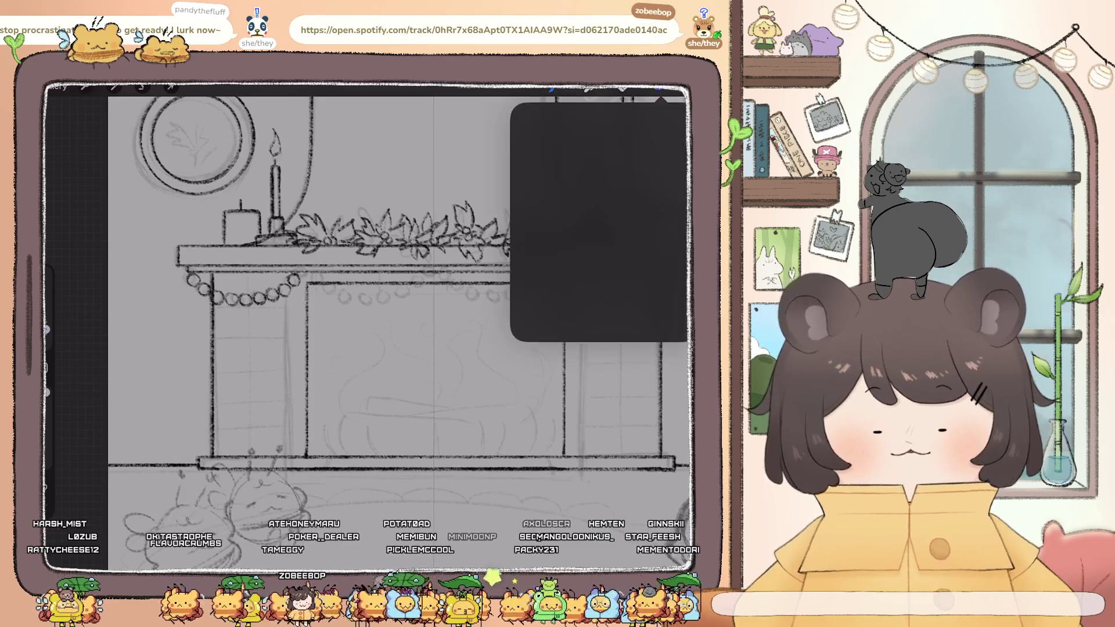
Copy Layer 5's garland, paste it via Actions > Add, and narrow the pasted swag
left_click(587, 151)
left_click(458, 148)
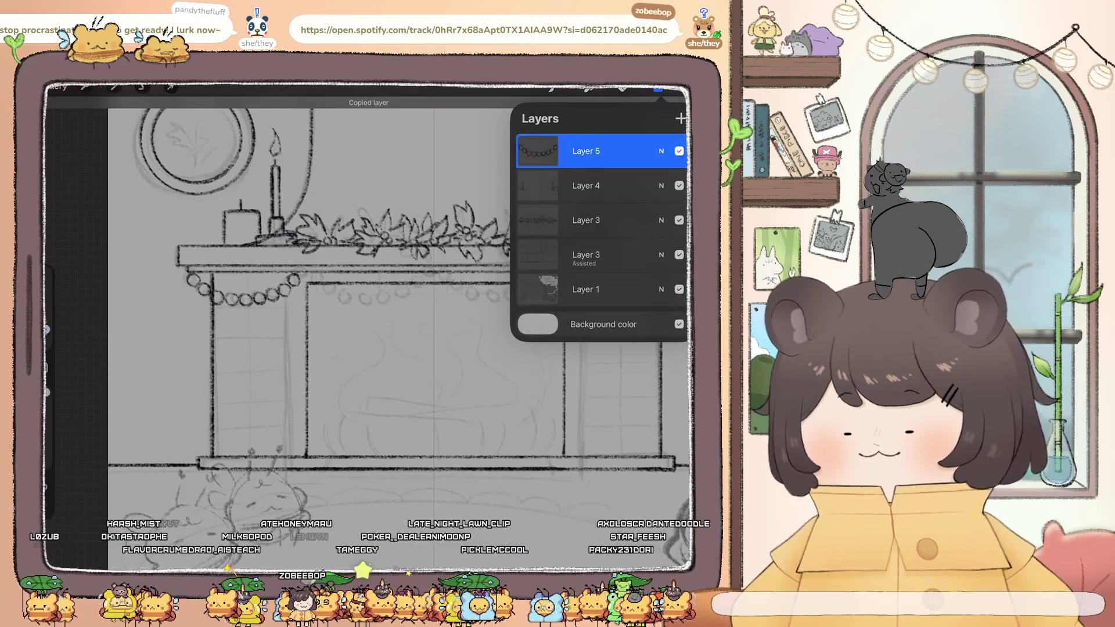
left_click(85, 87)
left_click(79, 142)
left_click(93, 346)
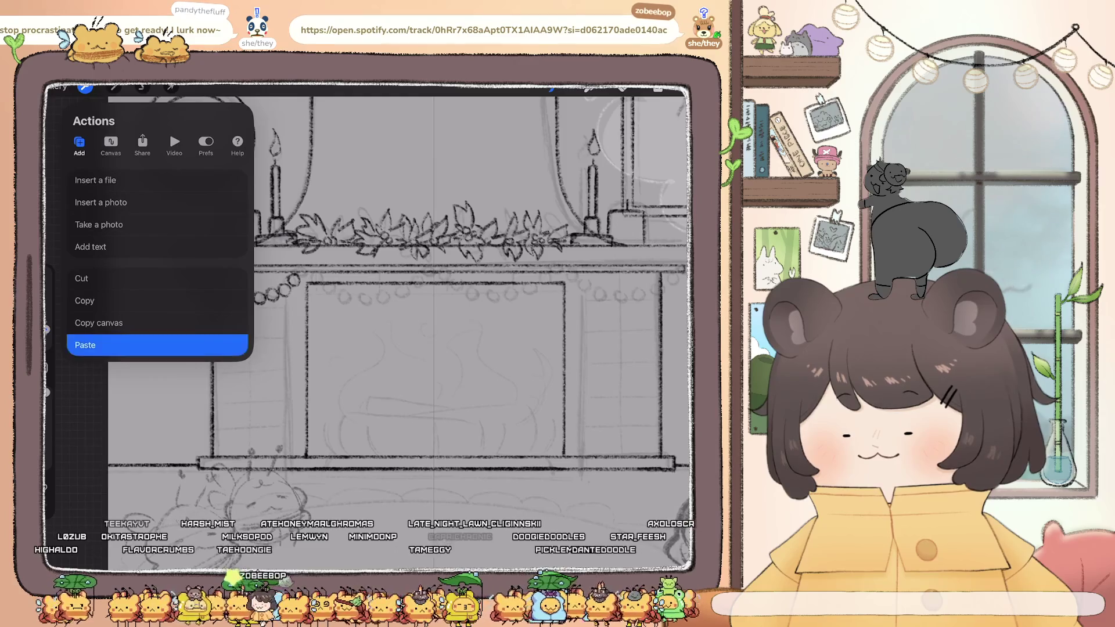
left_click_drag(301, 290, 357, 290)
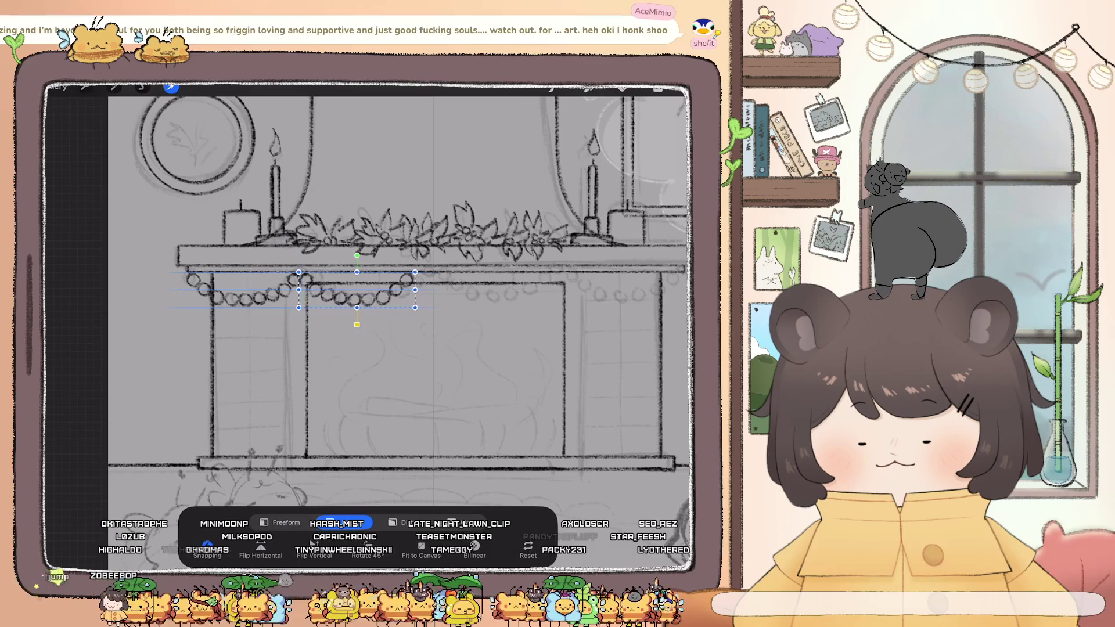
left_click(658, 88)
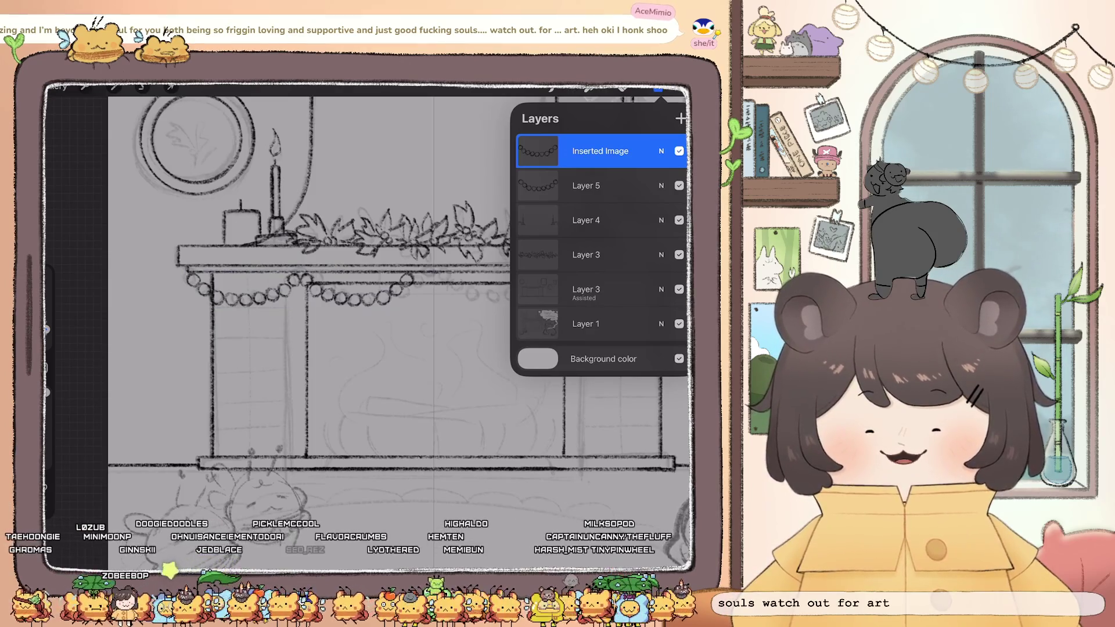
Merge the copy down, then paste another garland copy and move it right along the mantel
left_click(586, 151)
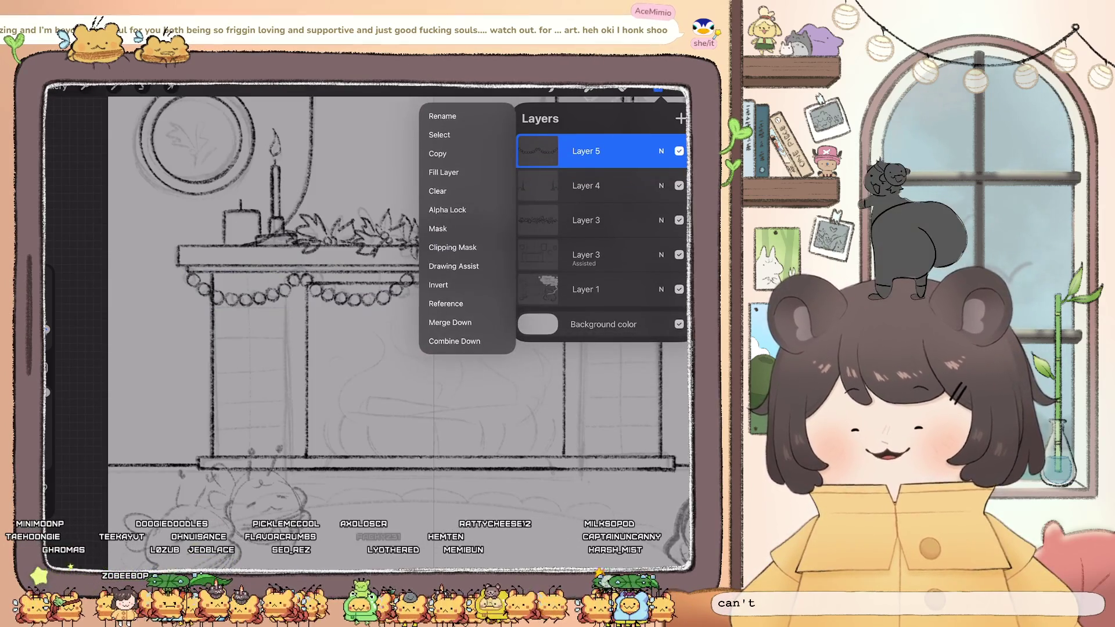
left_click(585, 151)
left_click(85, 87)
left_click(84, 345)
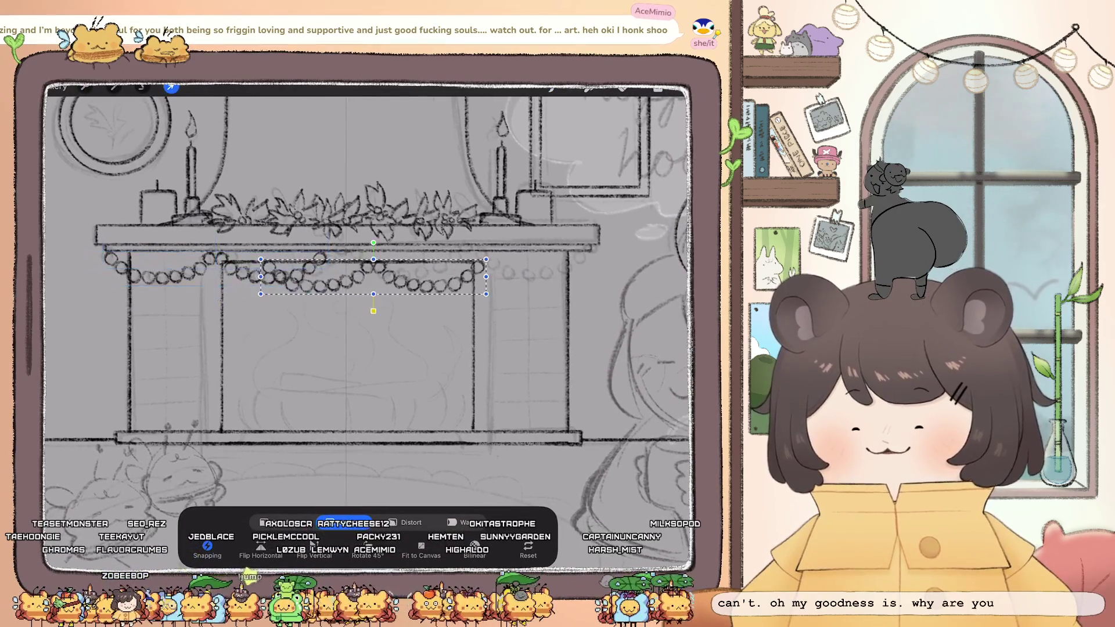
left_click_drag(373, 276, 437, 268)
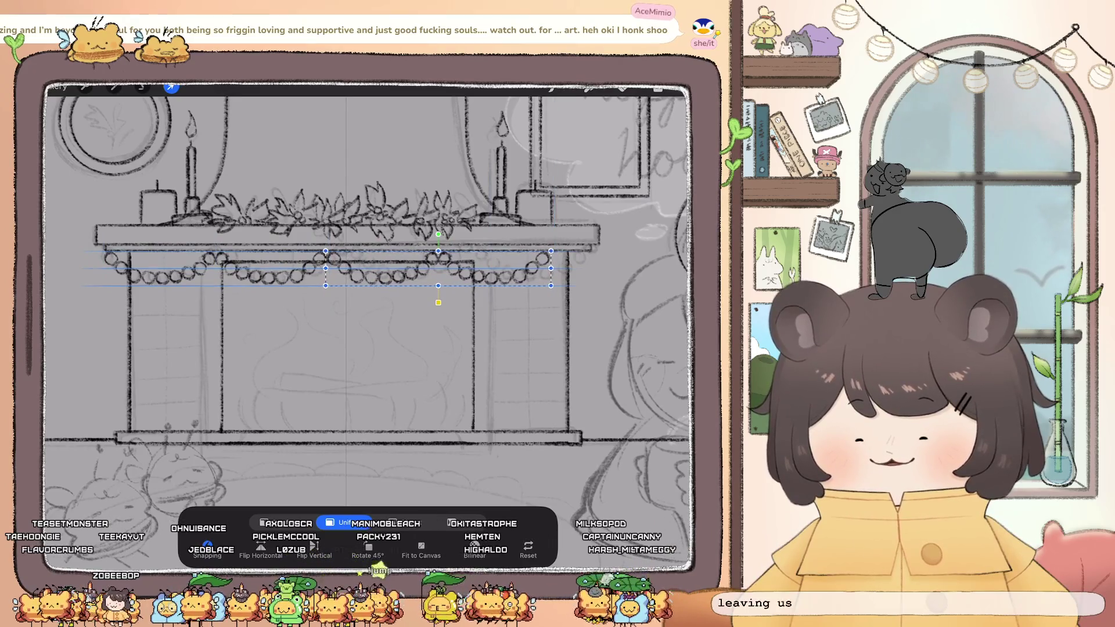
left_click(658, 89)
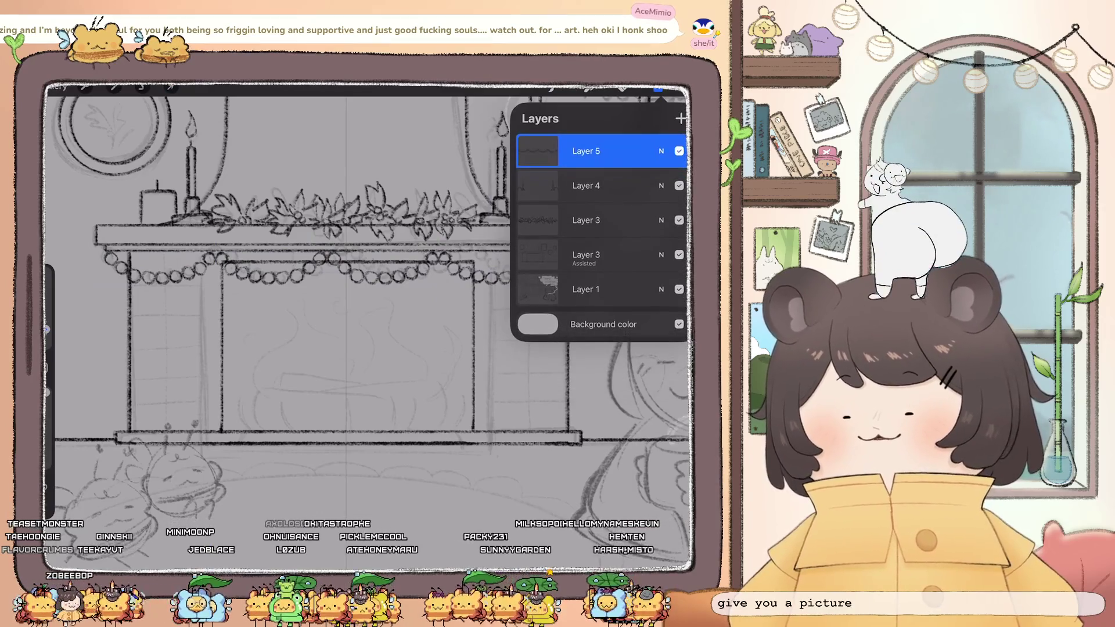
Center the whole garland under the mantel shelf and warp its right end outward
left_click(171, 86)
left_click_drag(327, 268, 346, 268)
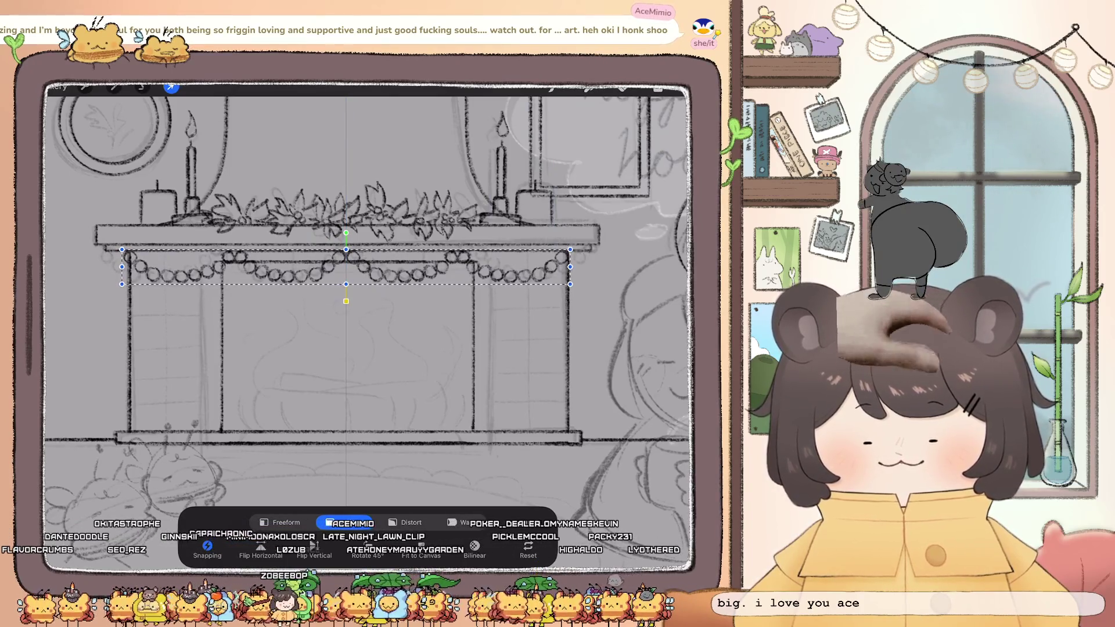
scroll(365, 325, "down", 3)
scroll(366, 325, "up", 4)
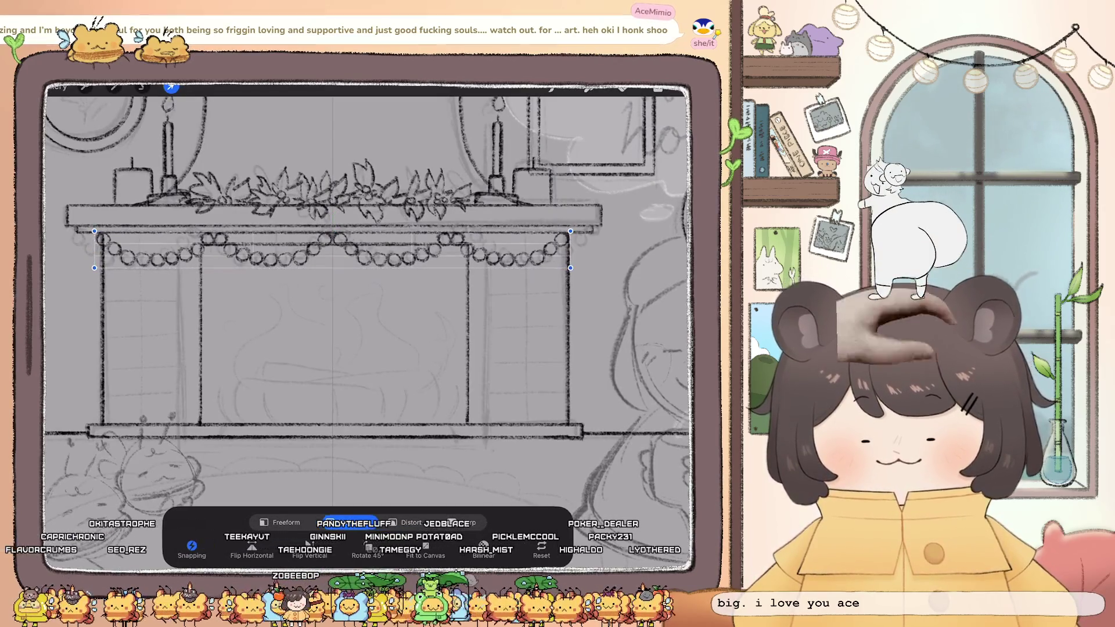
left_click(462, 523)
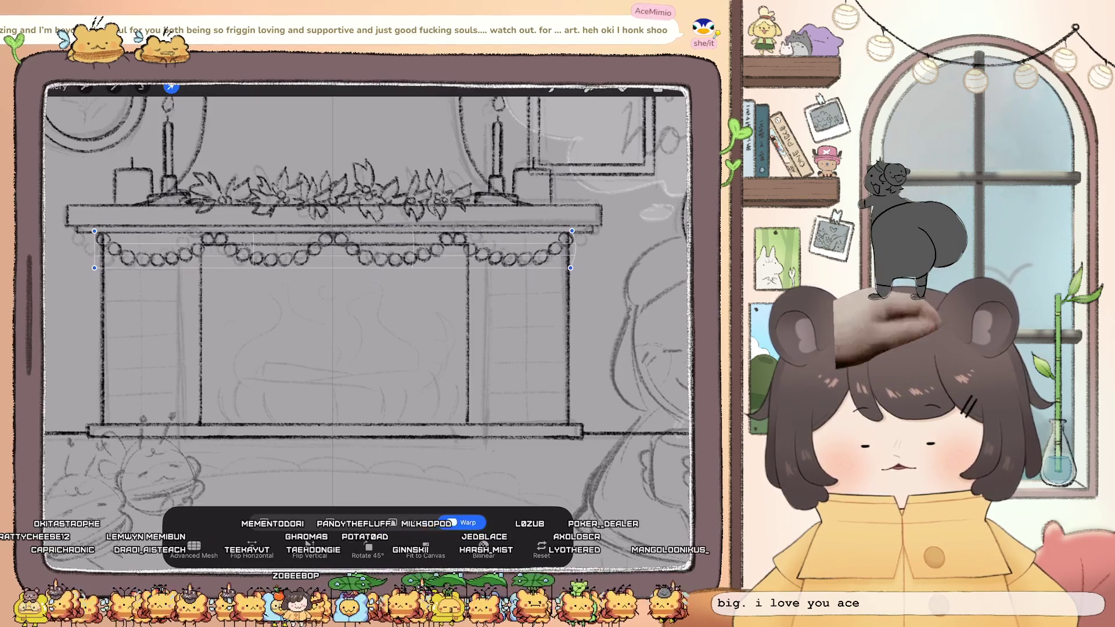
left_click_drag(572, 230, 575, 232)
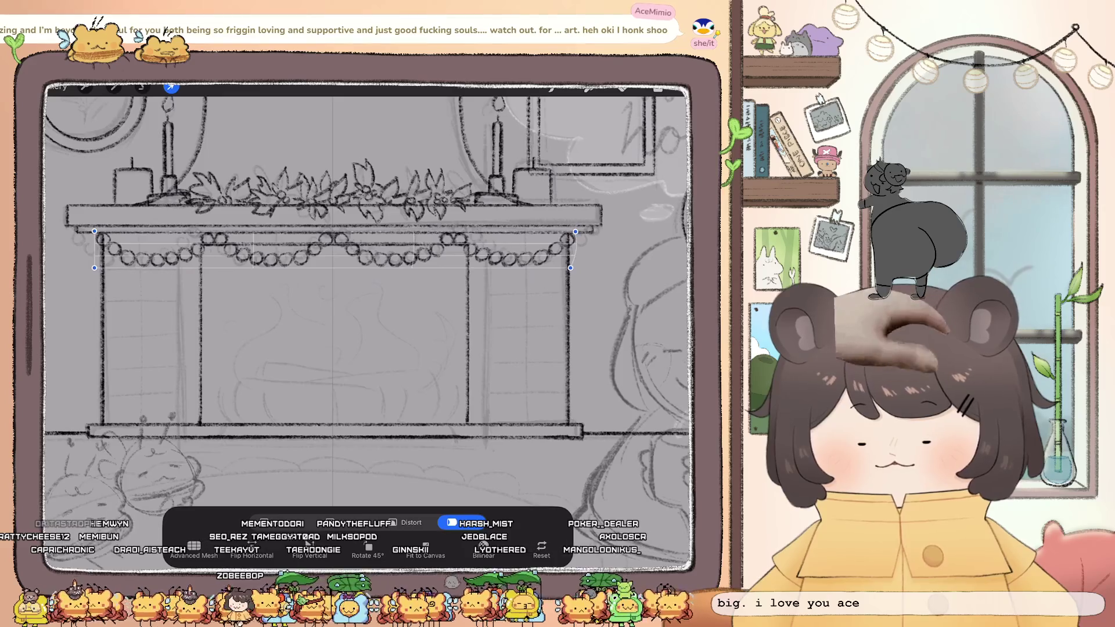
scroll(372, 291, "down", 5)
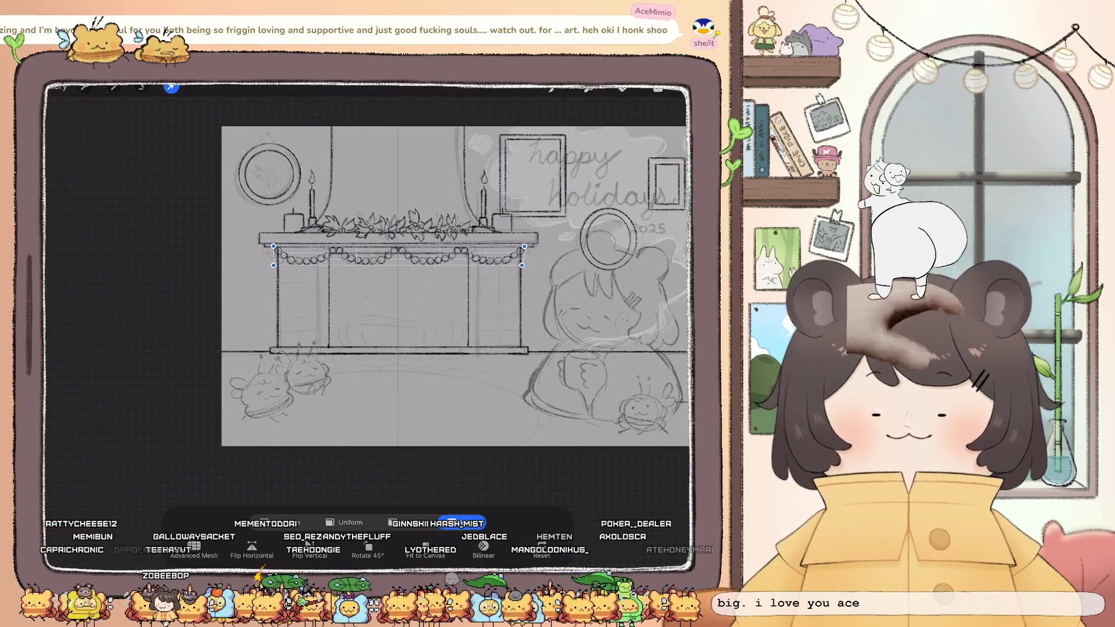
Commit the warp, re-merge the pasted copy, then try and undo a proportional garland shrink
left_click(658, 88)
scroll(415, 282, "down", 3)
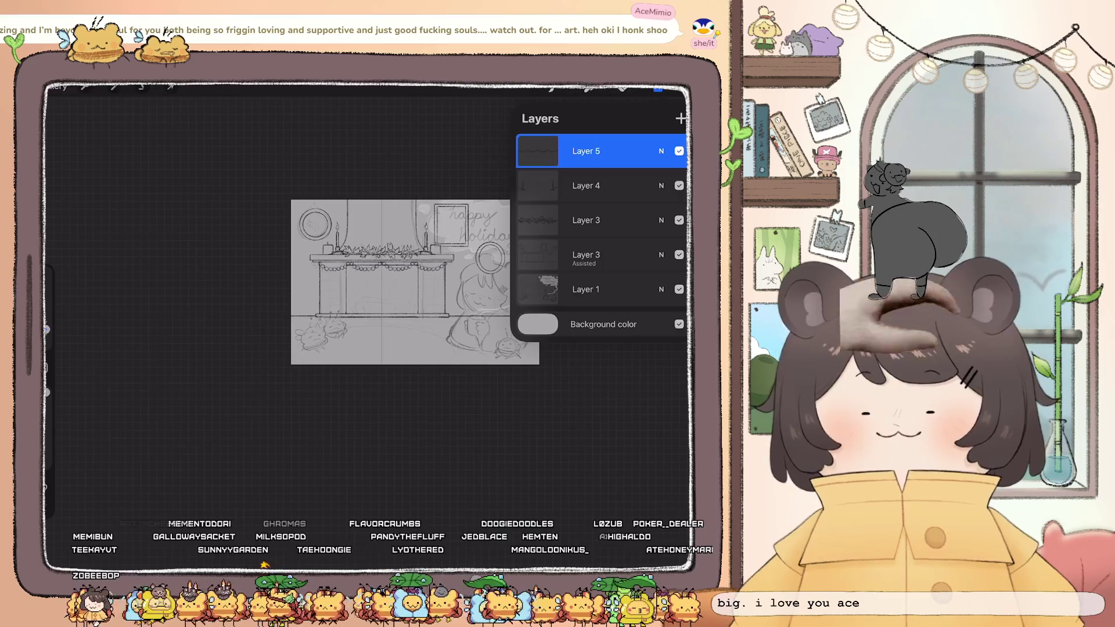
key("ctrl+z")
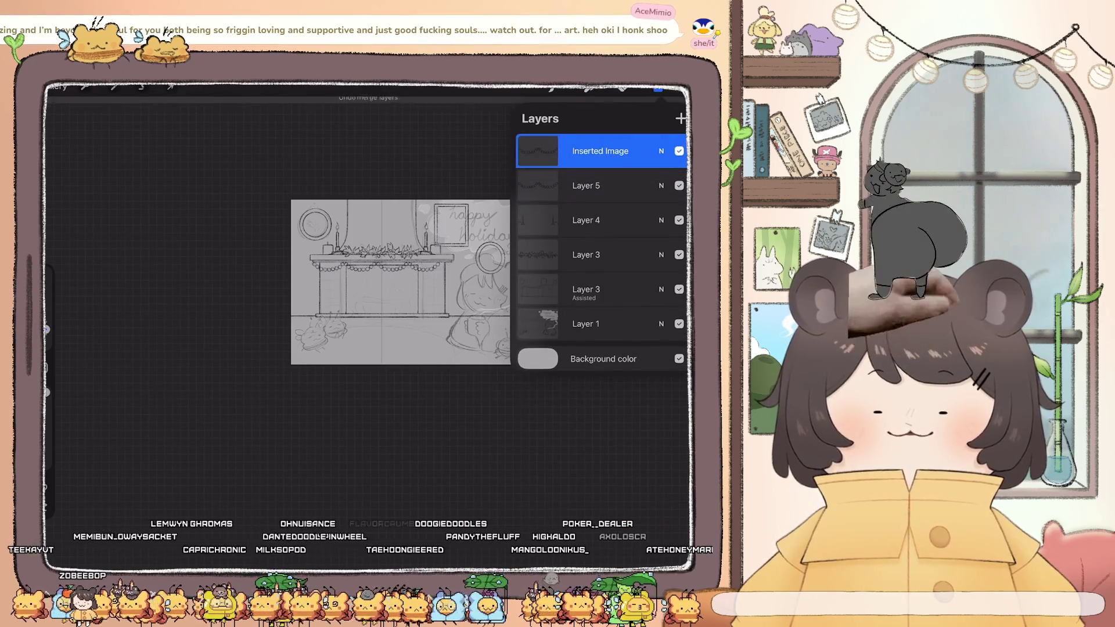
scroll(401, 282, "up", 5)
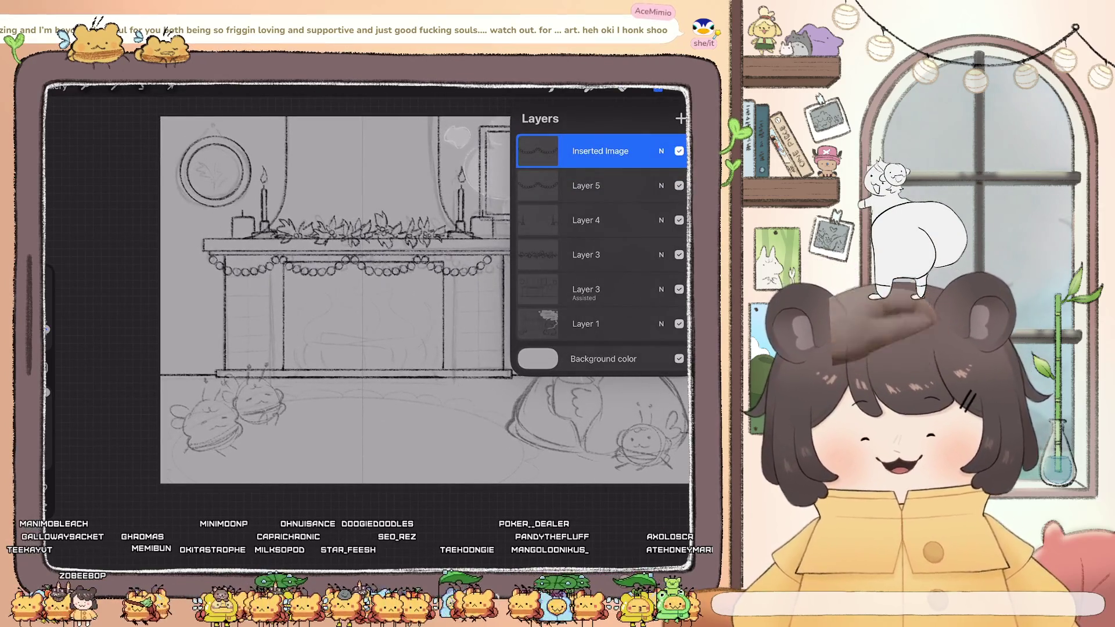
key("ctrl+shift+z")
key("v")
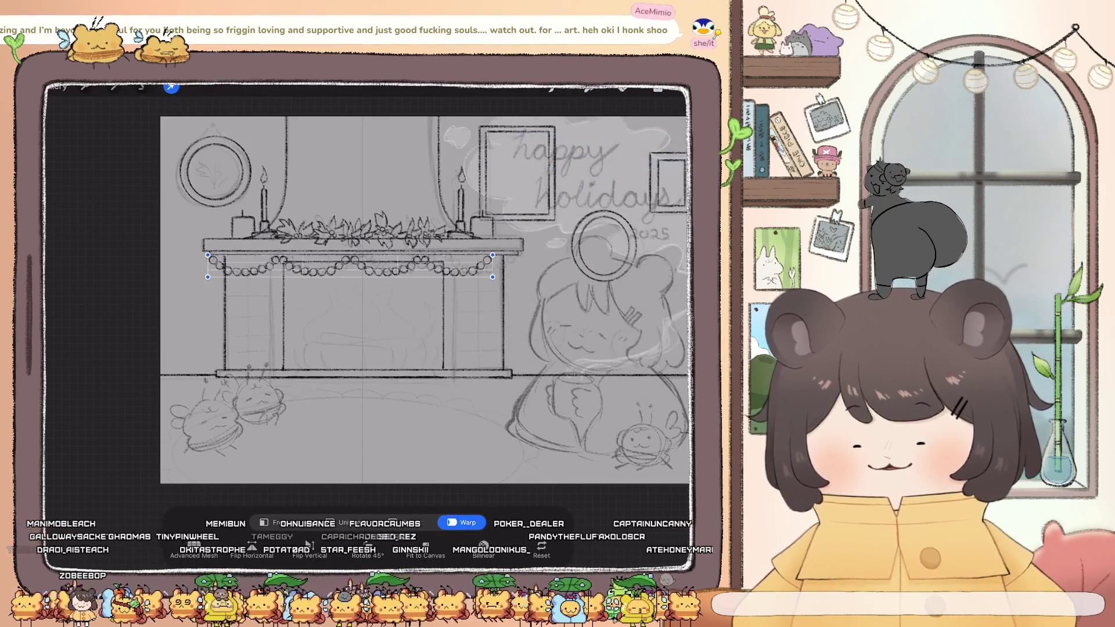
left_click(343, 523)
left_click_drag(492, 277, 465, 275)
left_click(171, 87)
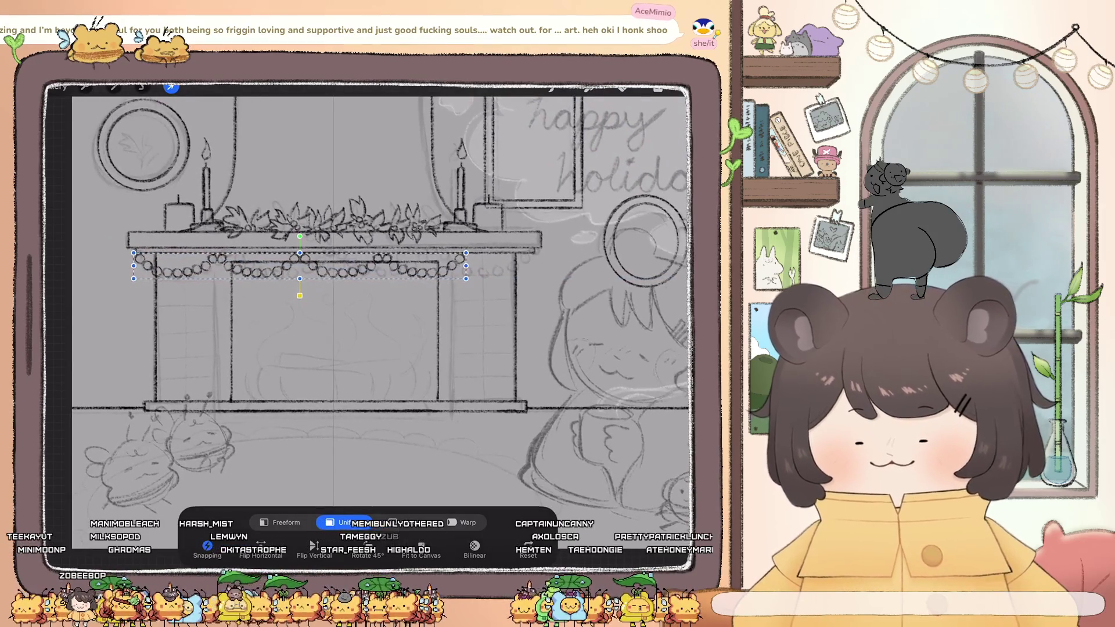
left_click(85, 87)
left_click(85, 87)
key("ctrl+z")
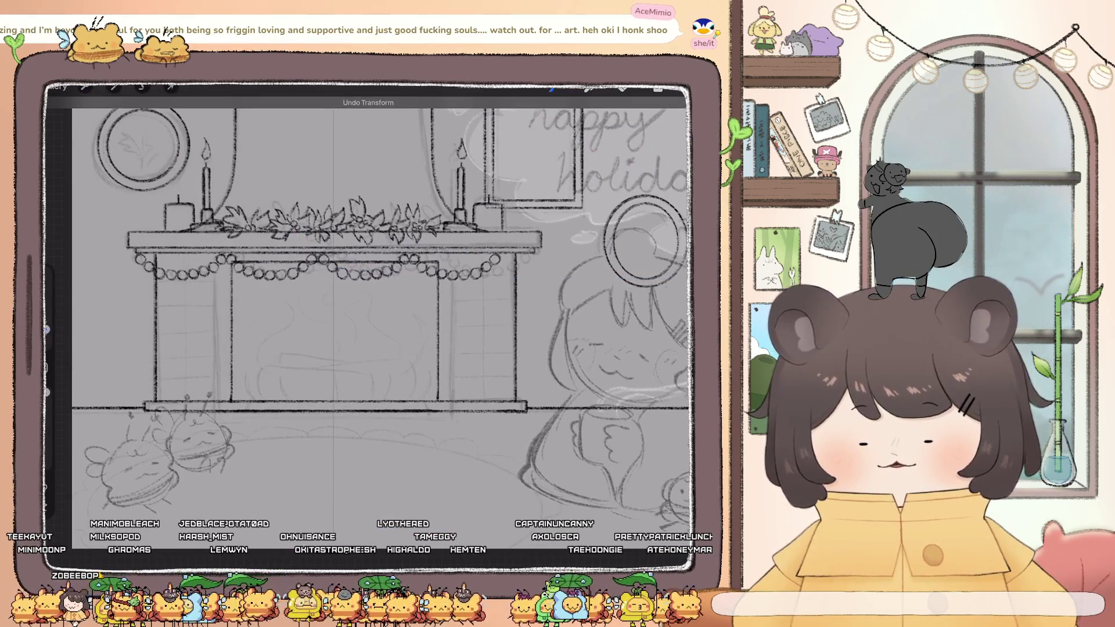
Paste another garland copy and place it along the mantel's right side
left_click(85, 87)
left_click(85, 345)
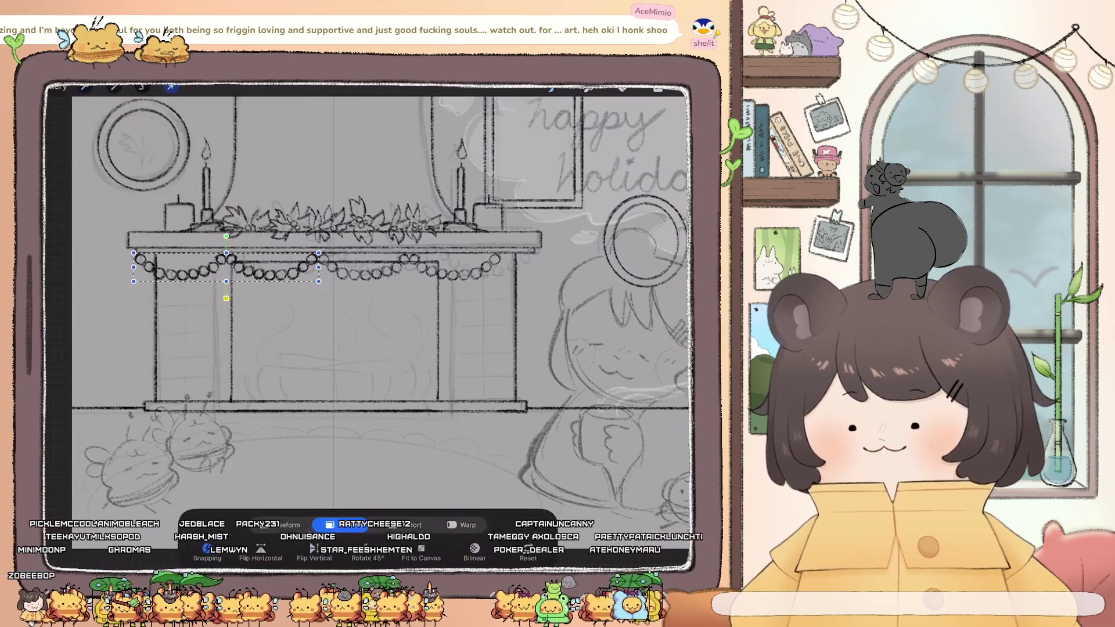
mouse_move(180, 282)
left_mouse_down()
mouse_move(425, 259)
mouse_move(479, 290)
left_mouse_up()
scroll(366, 308, "up", 3)
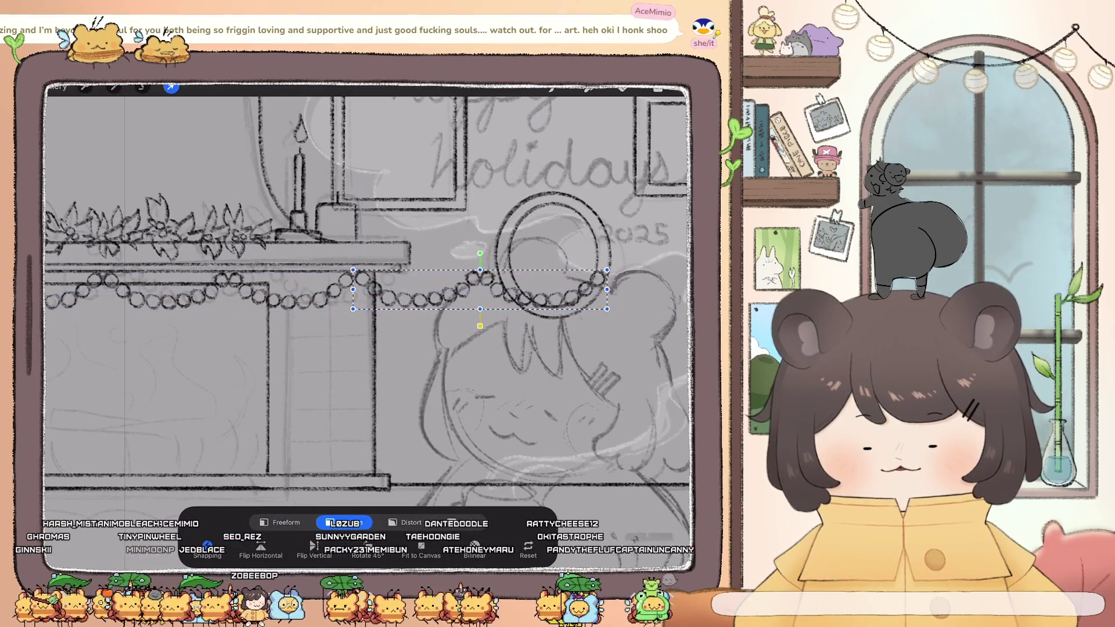
left_click(170, 87)
Check the Inserted Image layer, return to Layer 5, and lasso around the girl
left_click(658, 88)
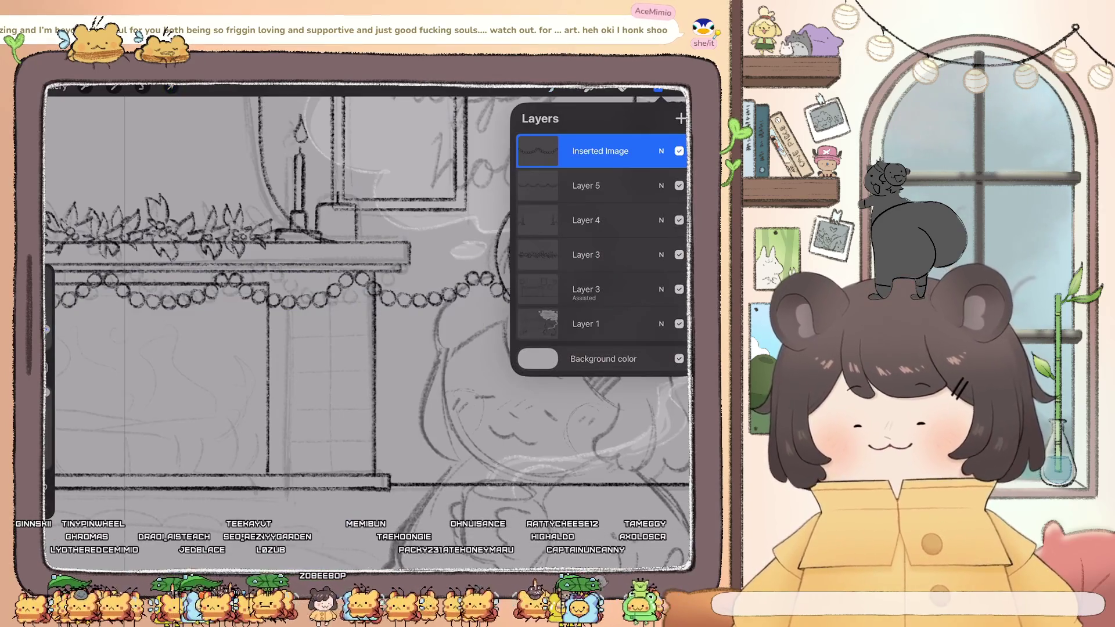
left_click(598, 151)
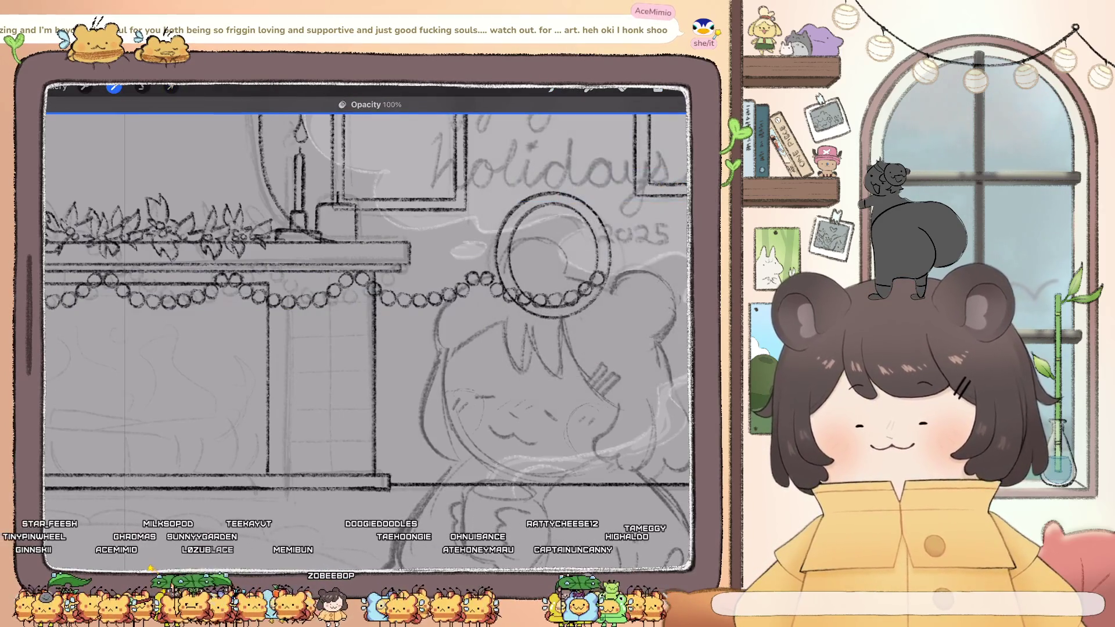
left_click(658, 88)
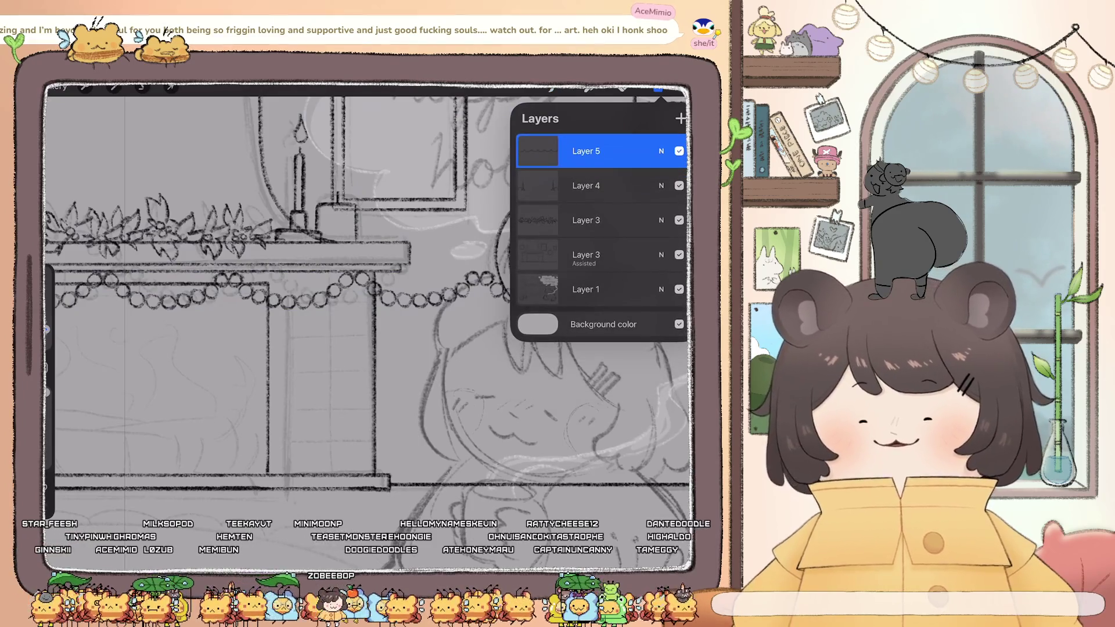
left_click(143, 87)
mouse_move(489, 233)
left_mouse_down()
mouse_move(482, 267)
mouse_move(505, 393)
left_mouse_up()
scroll(354, 325, "down", 3)
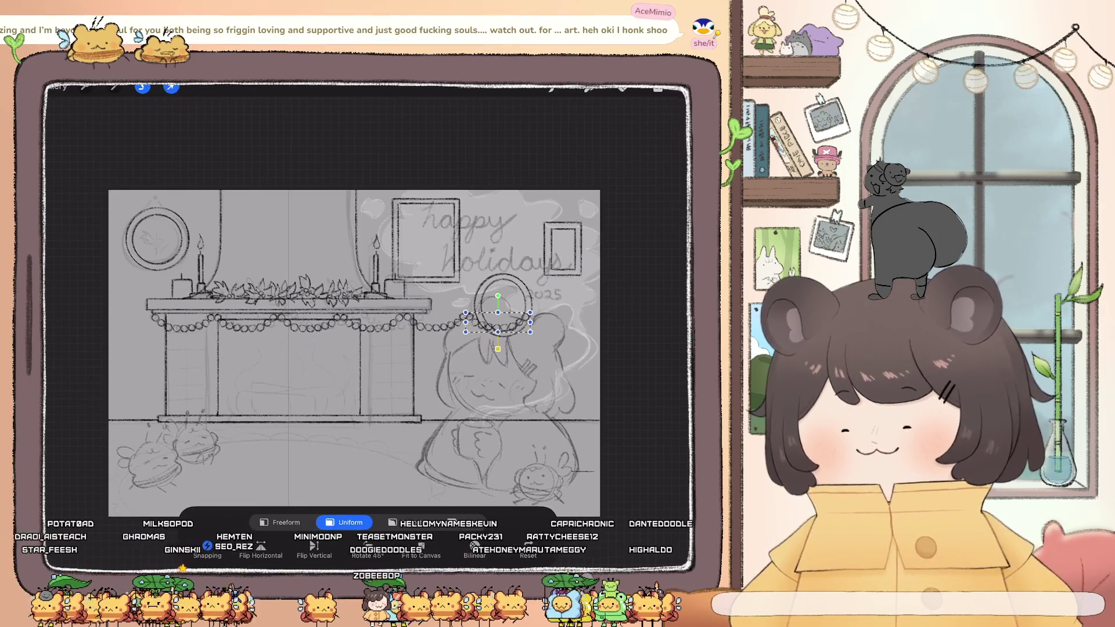
Uniformly shrink the Layer 5 garland to about 1018 px wide beneath the mantel
scroll(354, 325, "up", 3)
left_click(658, 87)
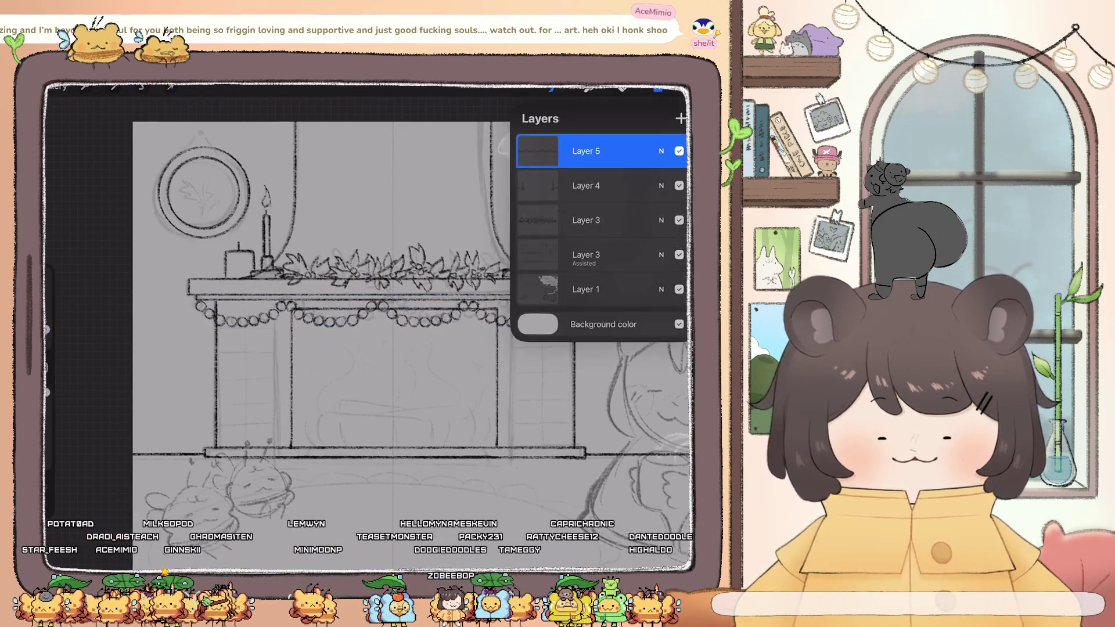
left_click(170, 87)
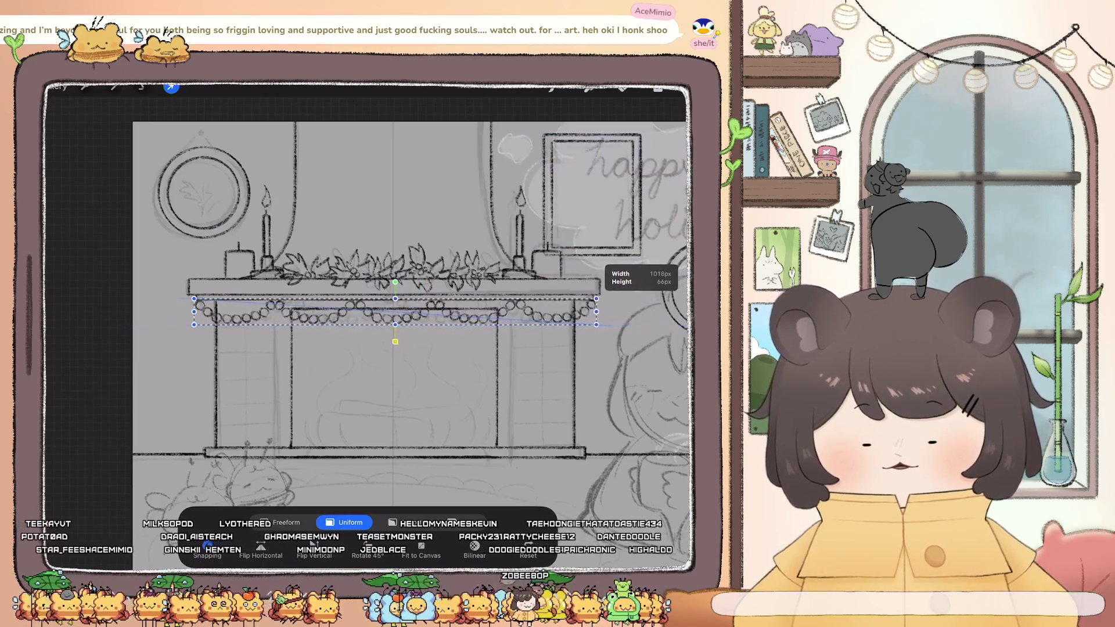
left_click_drag(596, 325, 593, 324)
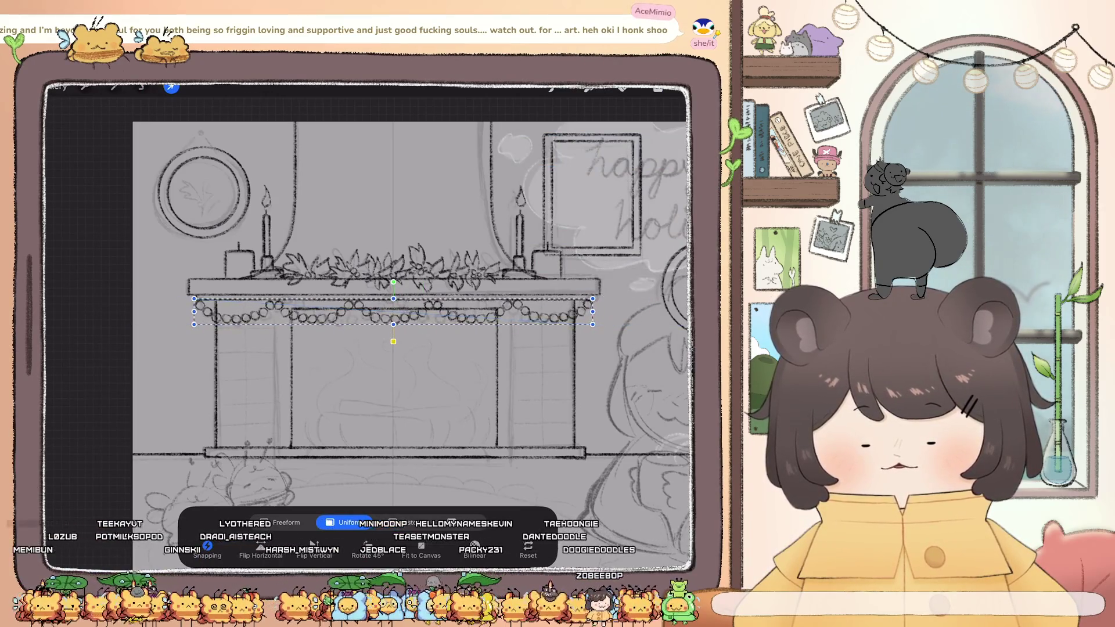
scroll(372, 302, "up", 2)
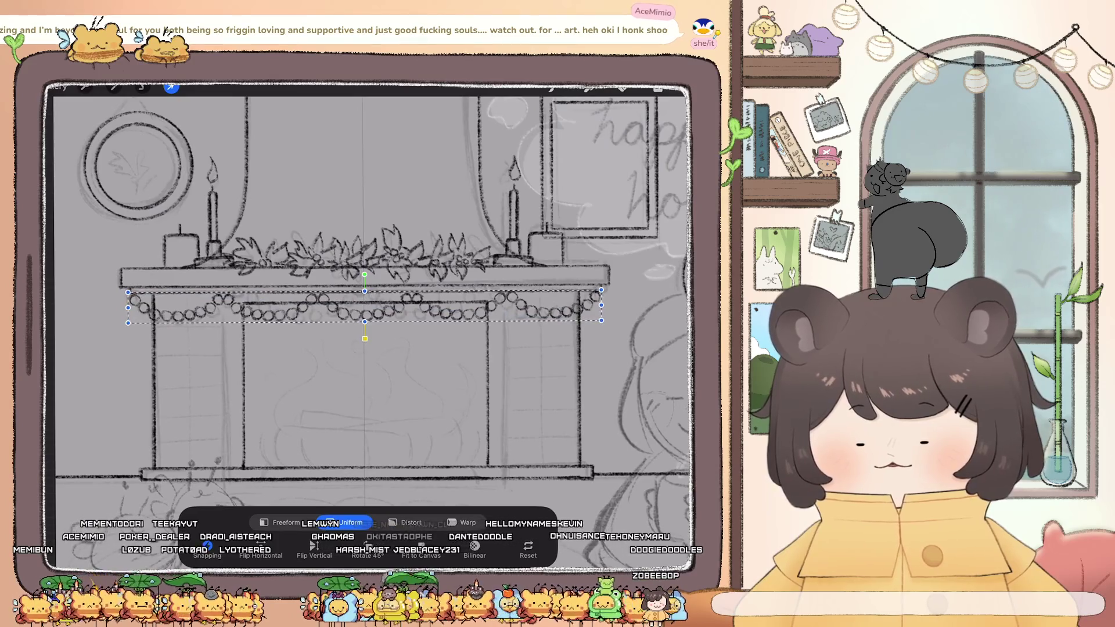
left_click(658, 89)
scroll(372, 302, "down", 5)
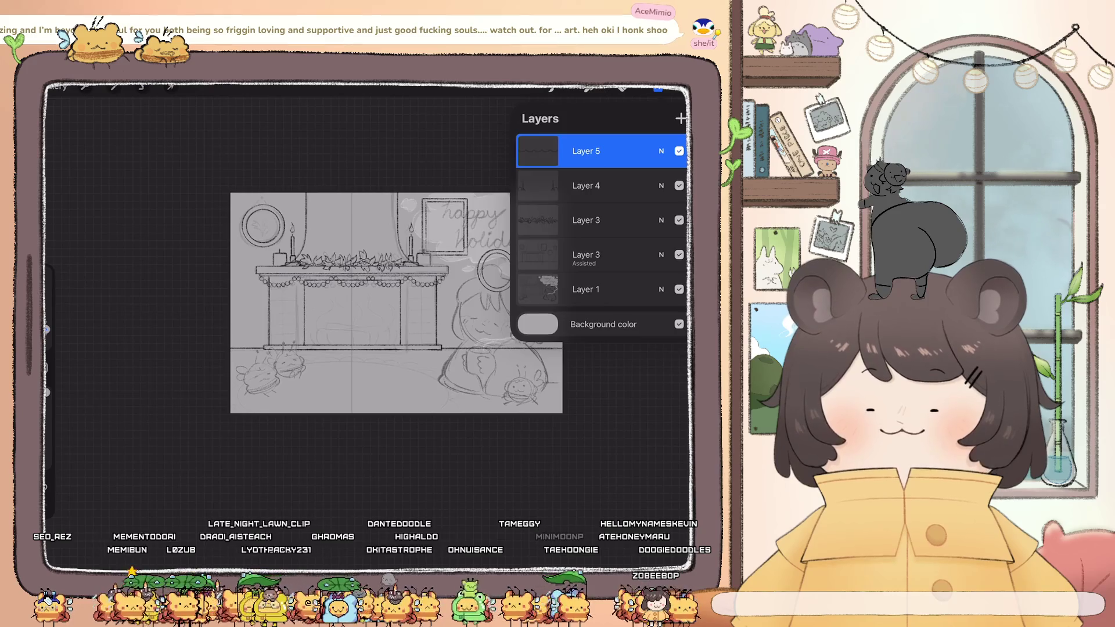
scroll(313, 302, "up", 5)
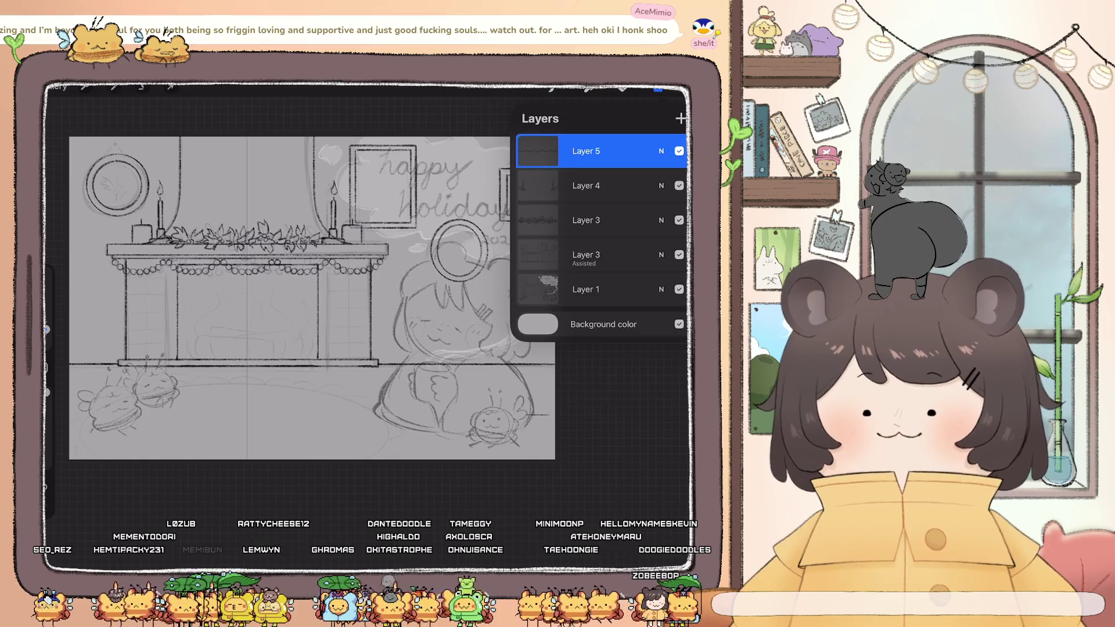
Set the canvas background colour to a dark warm brown in the Classic picker
left_click(603, 324)
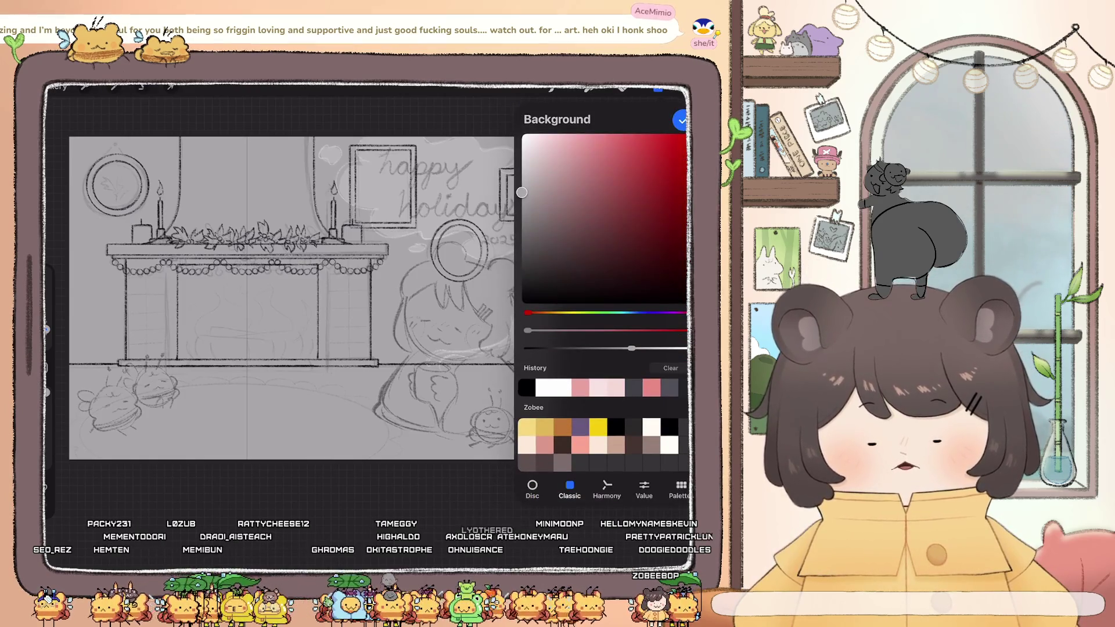
left_click(562, 445)
mouse_move(553, 267)
left_mouse_down()
mouse_move(568, 254)
mouse_move(552, 254)
left_mouse_up()
left_click(682, 120)
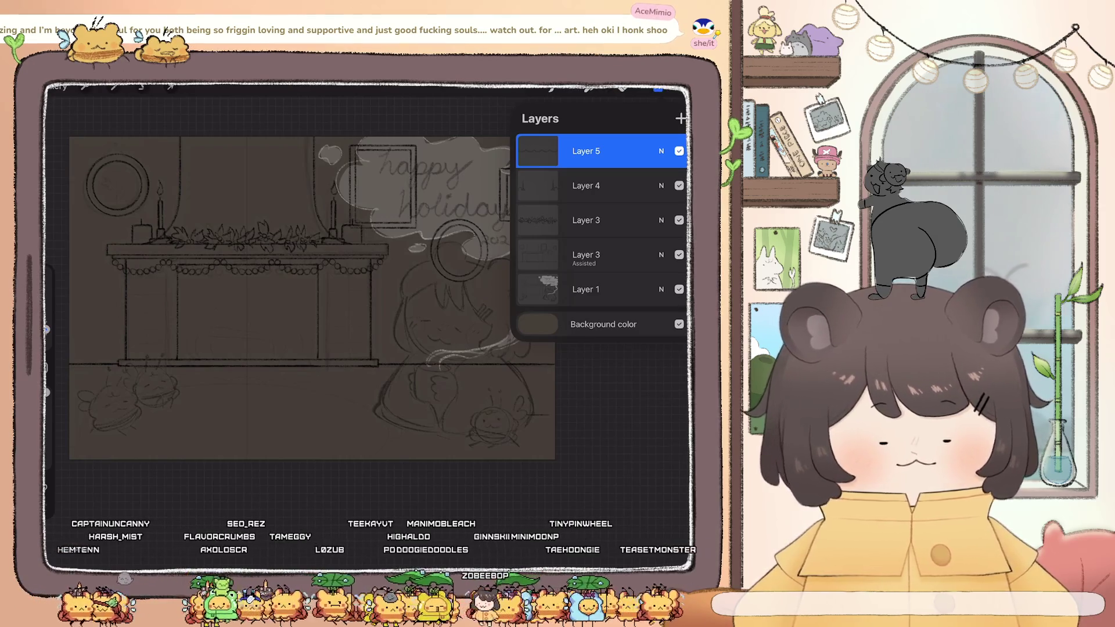
scroll(313, 299, "left", 2)
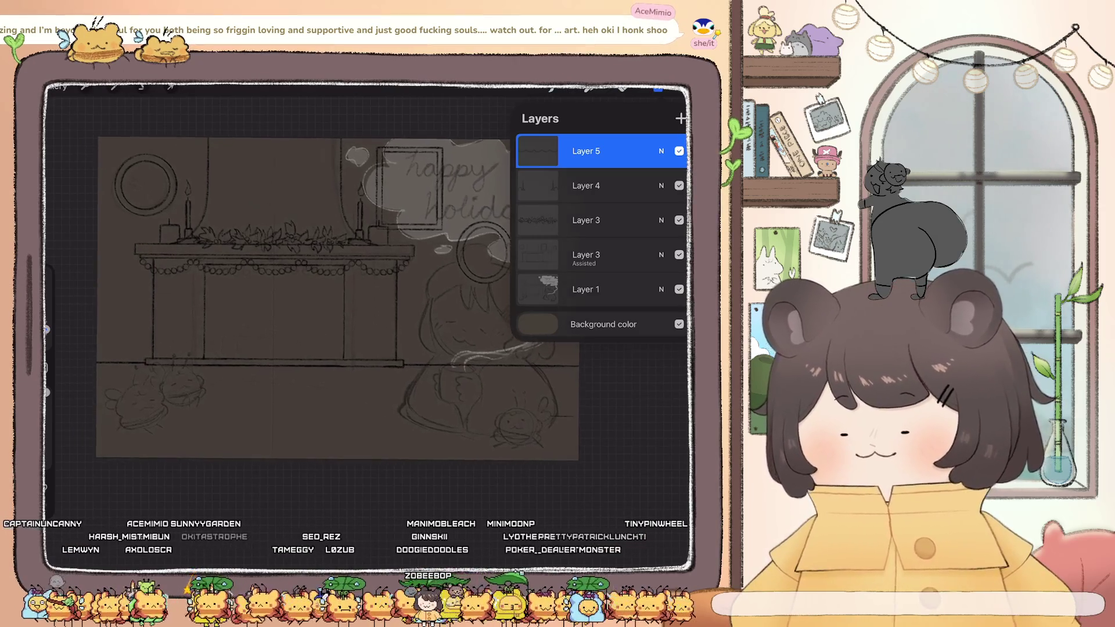
Select the Layer 3 line art and slightly adjust the brush size
left_click(593, 185)
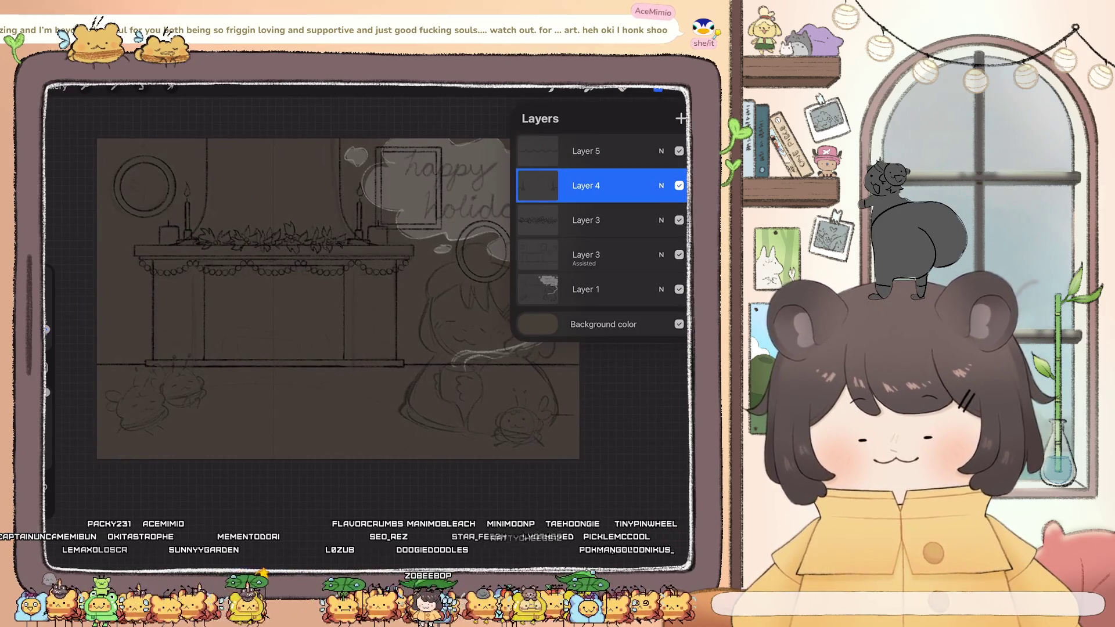
scroll(174, 261, "up", 5)
left_click(592, 255)
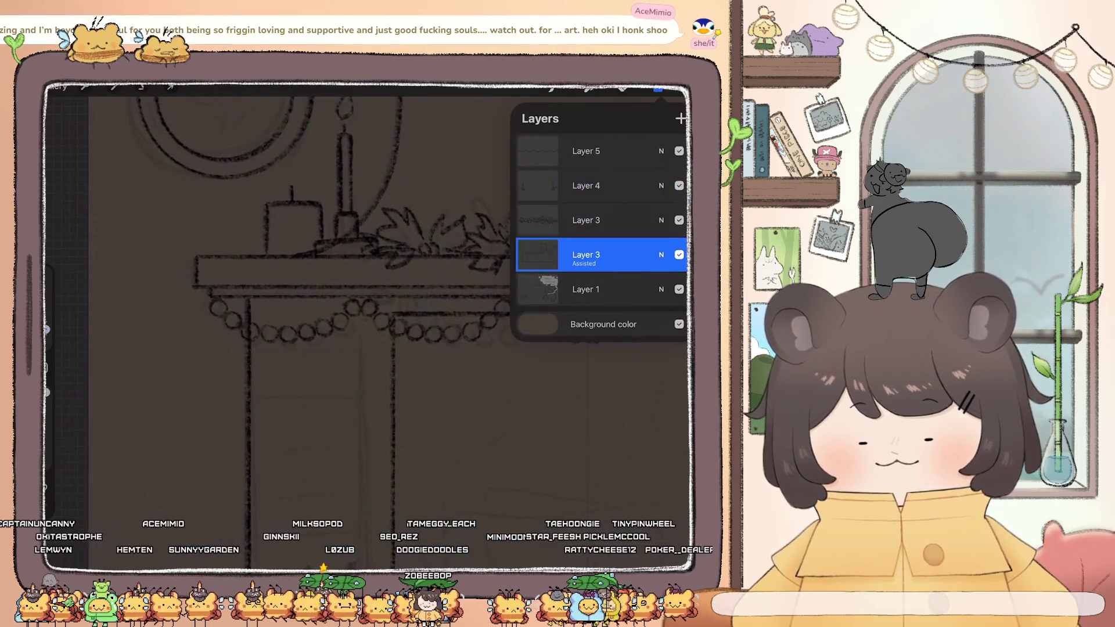
left_click(658, 88)
left_click_drag(46, 331, 47, 331)
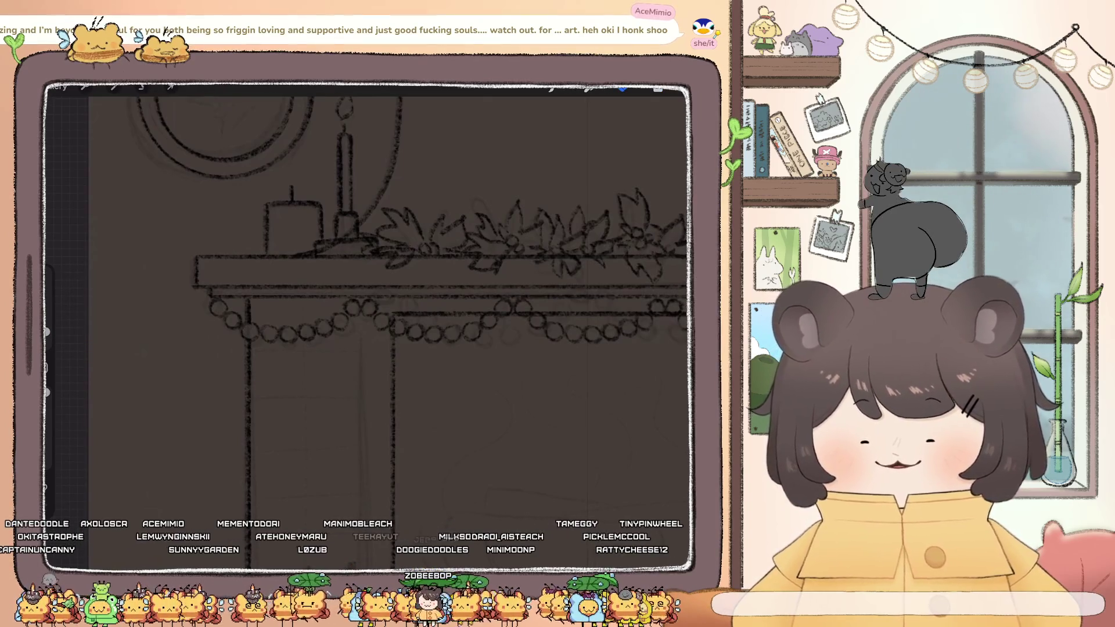
Turn off Drawing Assist in Layer 3's options
scroll(389, 313, "up", 1)
scroll(389, 314, "up", 2)
scroll(389, 314, "up", 2)
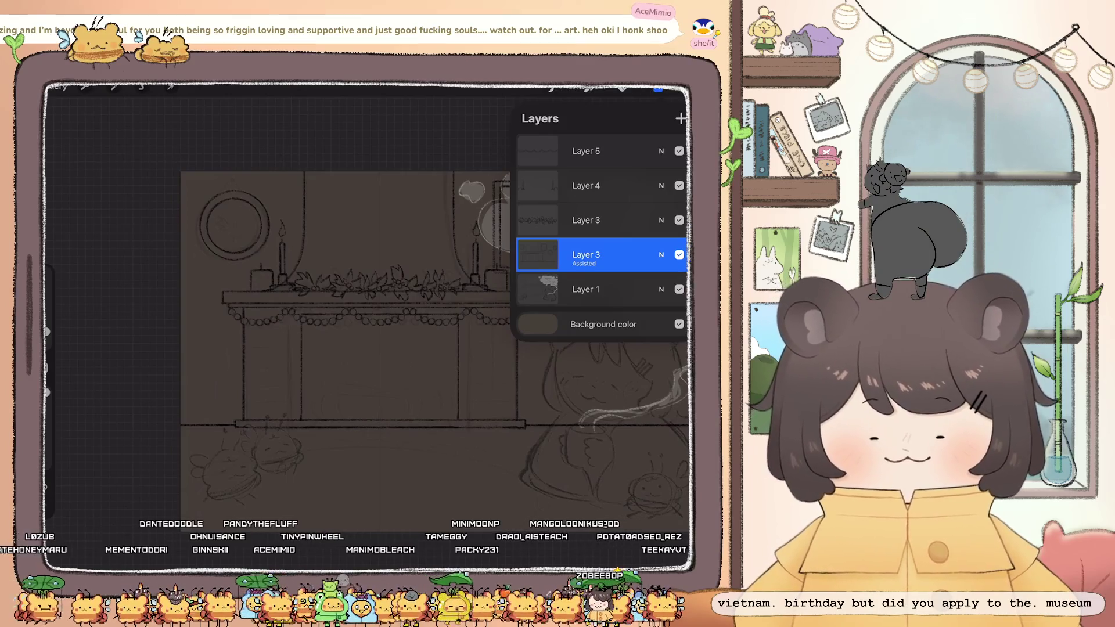
scroll(240, 238, "up", 5)
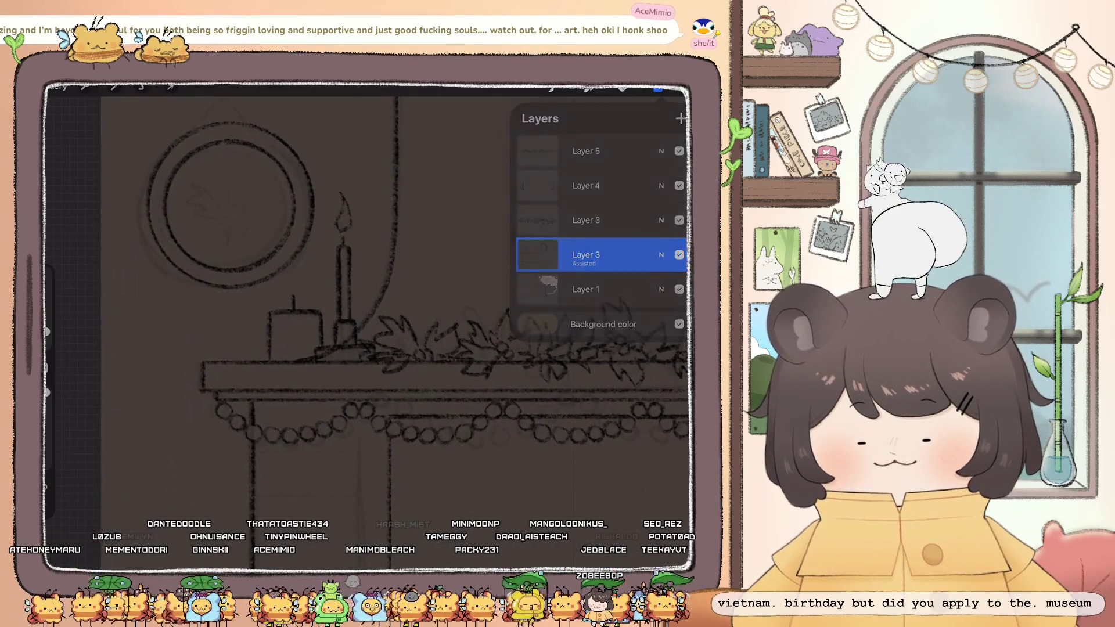
left_click(658, 88)
left_click(538, 254)
left_click(452, 288)
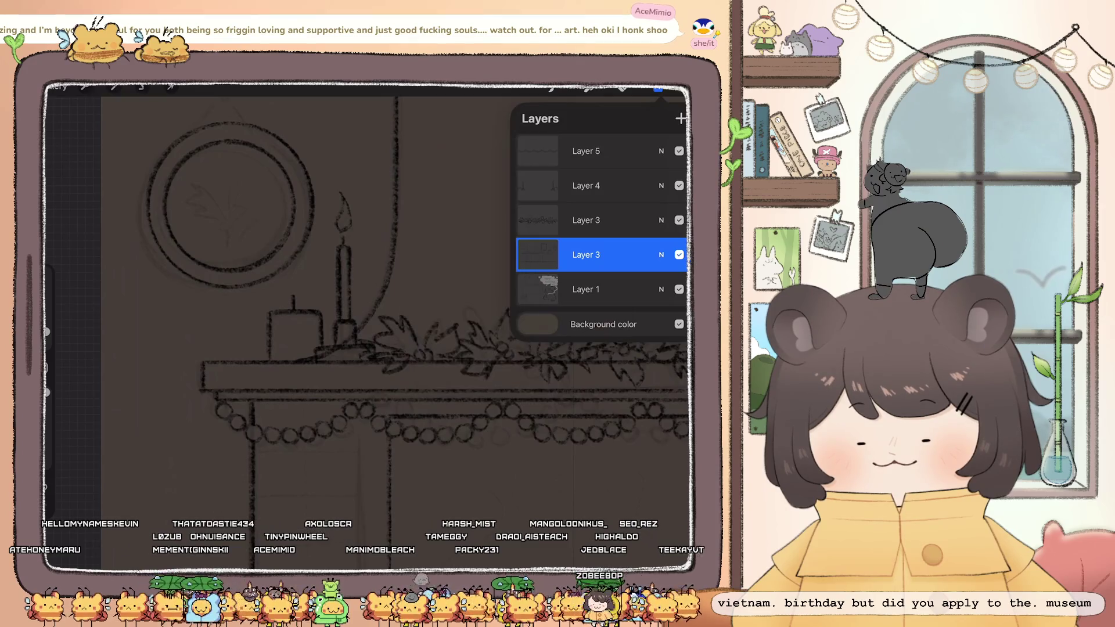
left_click(658, 89)
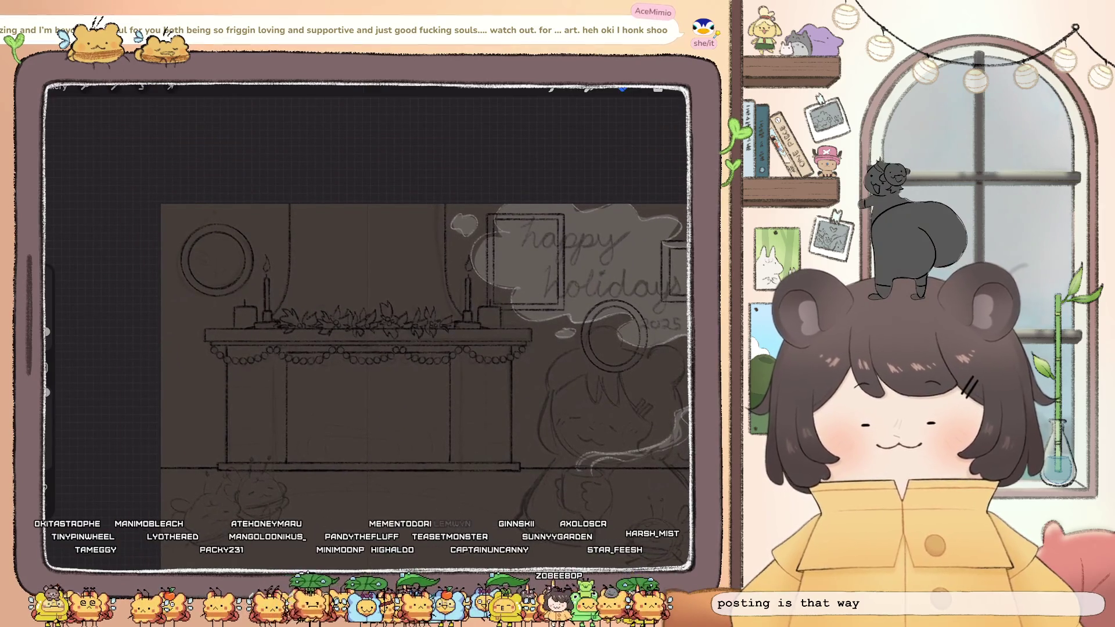
Merge the line layers down so only Layer 3 and Layer 1 remain
left_click(658, 88)
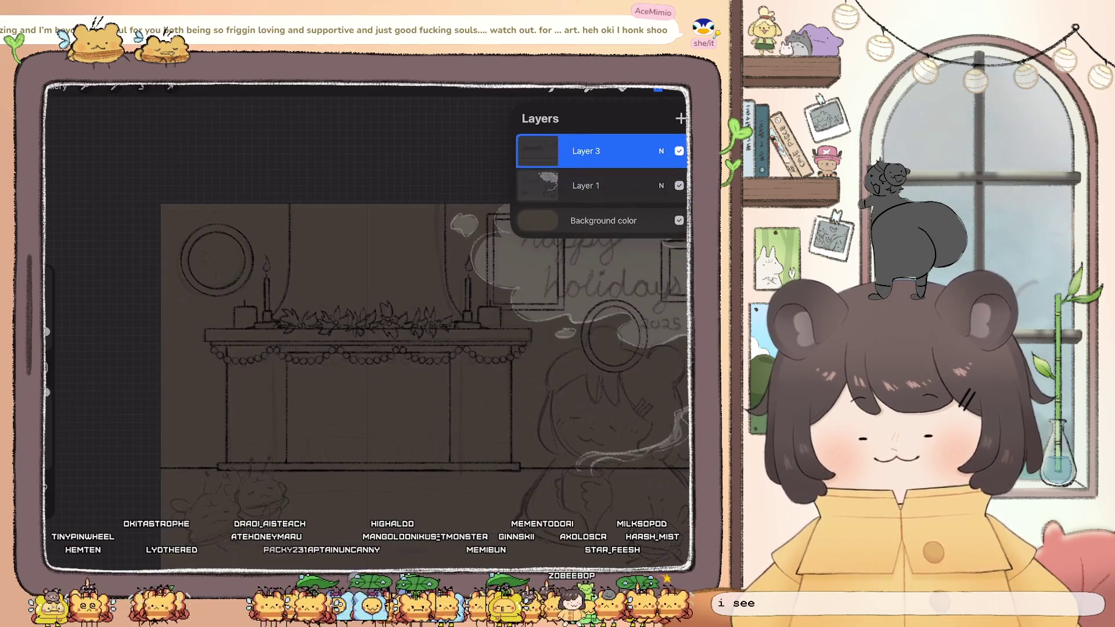
left_click(622, 89)
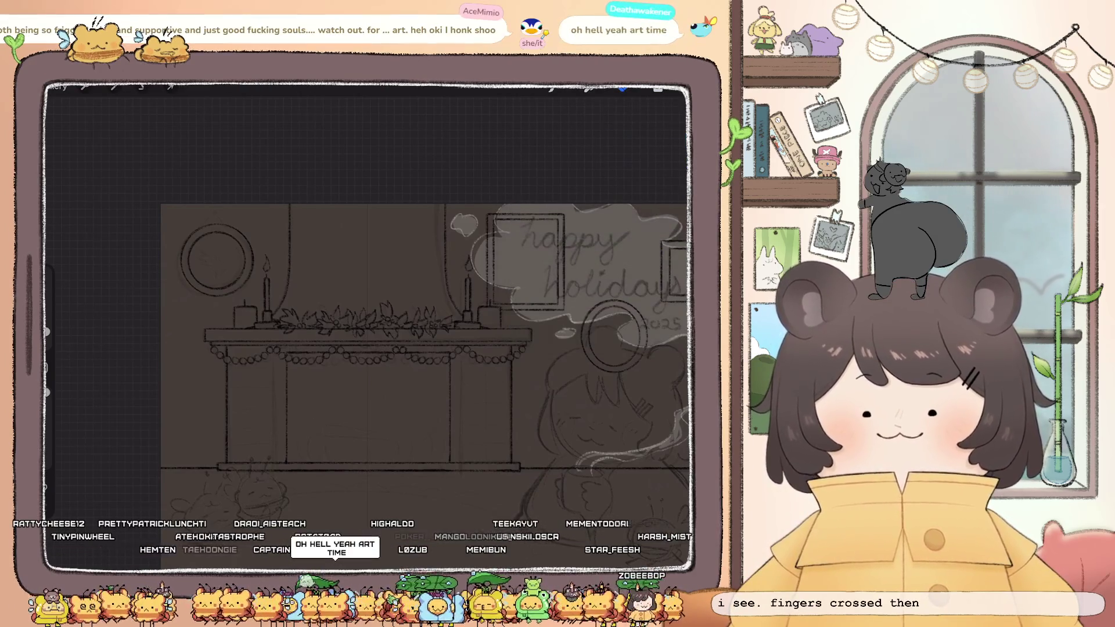
scroll(366, 326, "up", 3)
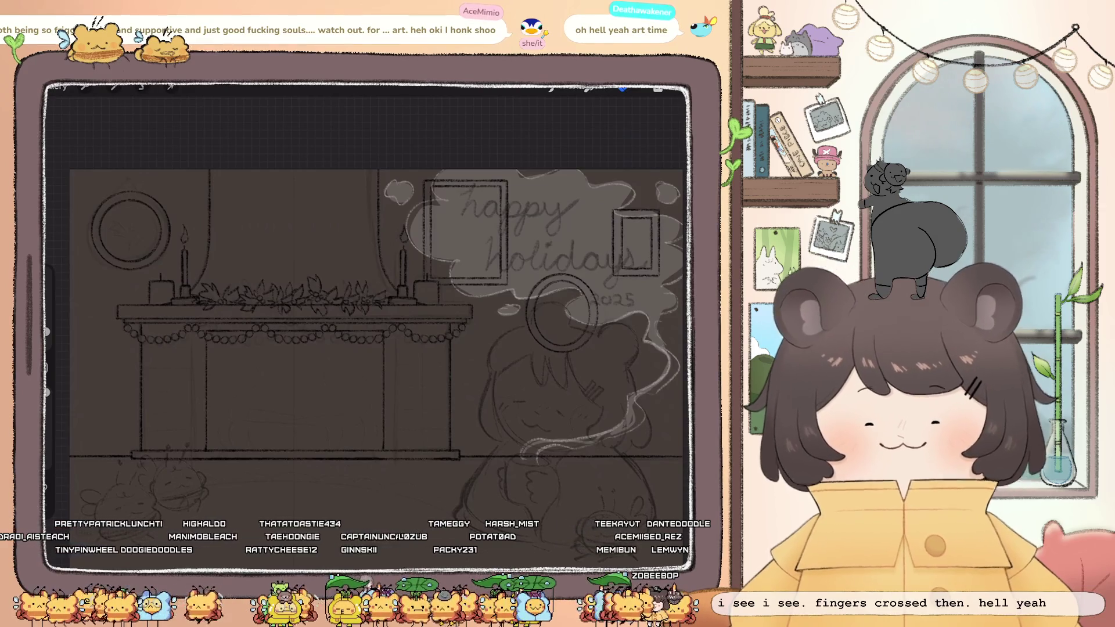
scroll(386, 341, "down", 3)
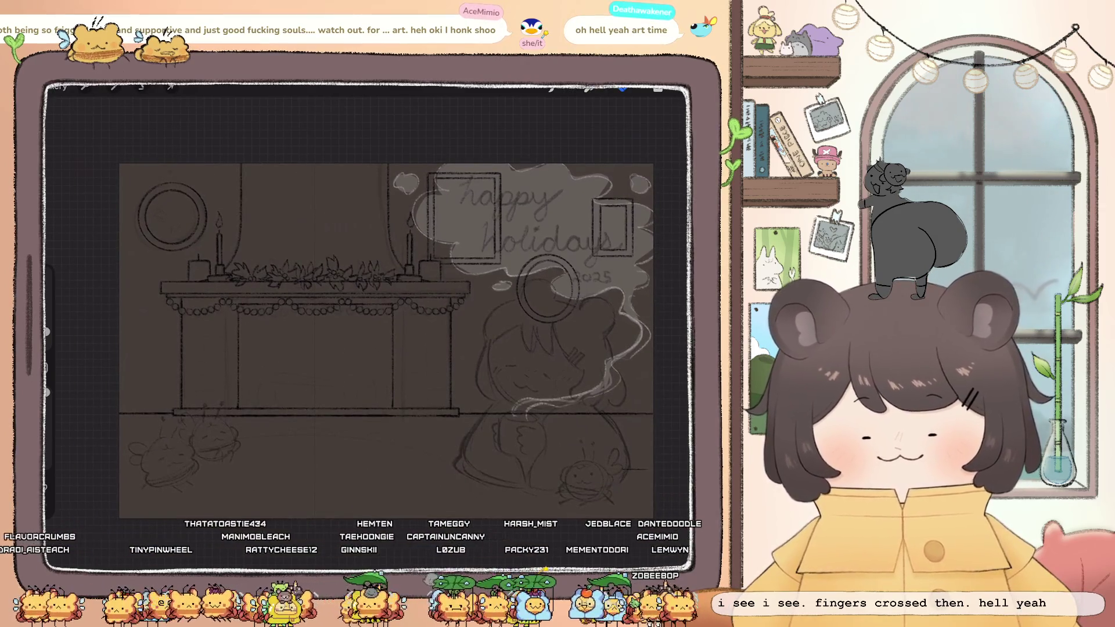
left_click(658, 88)
left_click(658, 88)
left_click(658, 88)
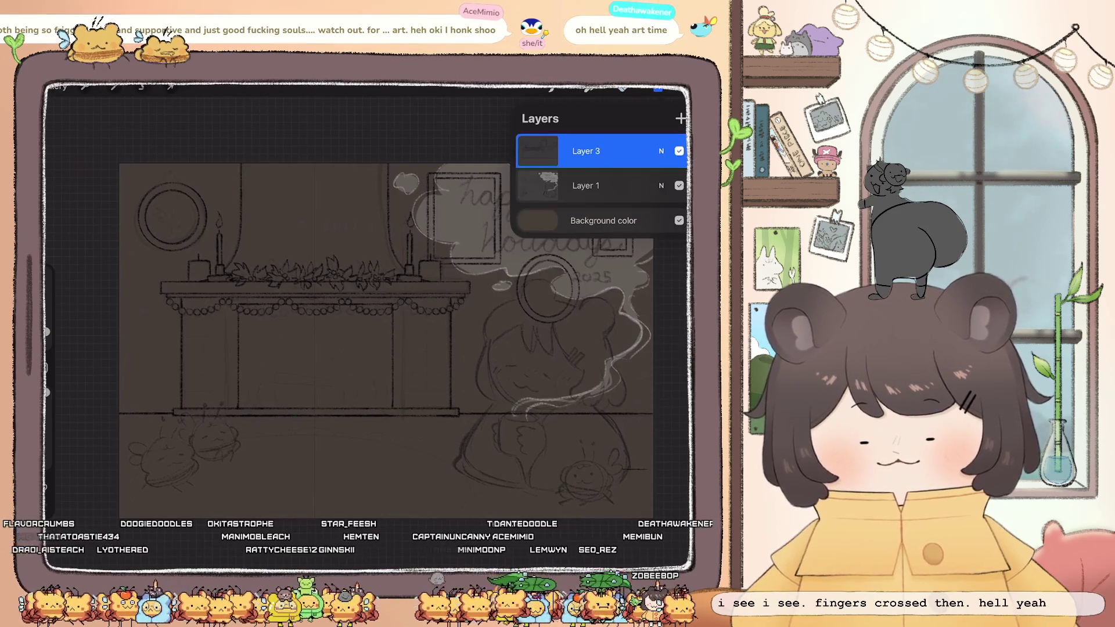
Select Layer 1 and pick a warm tan-orange colour
left_click(598, 185)
left_click(658, 88)
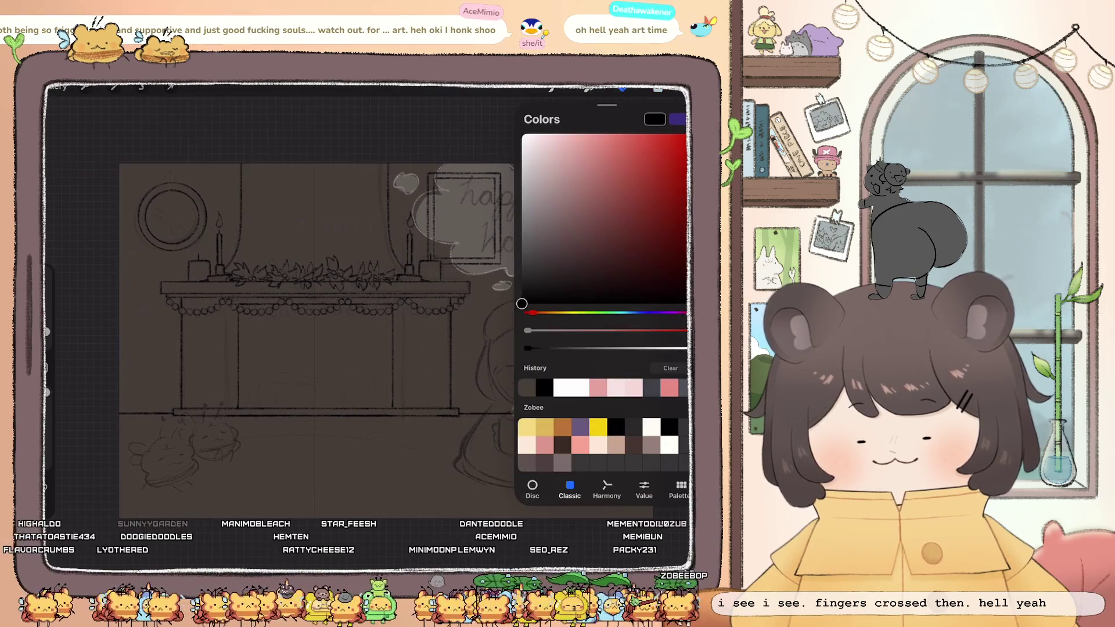
left_click_drag(532, 312, 548, 312)
left_click(618, 171)
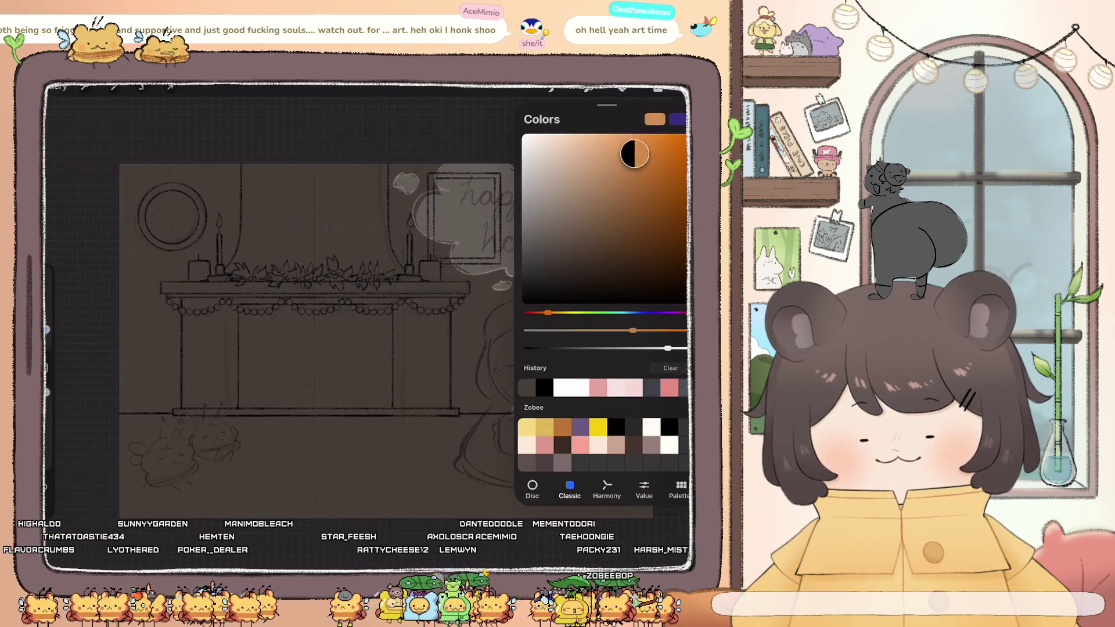
With the Monoline brush, outline the fireplace opening in orange
left_click(589, 89)
left_click(597, 284)
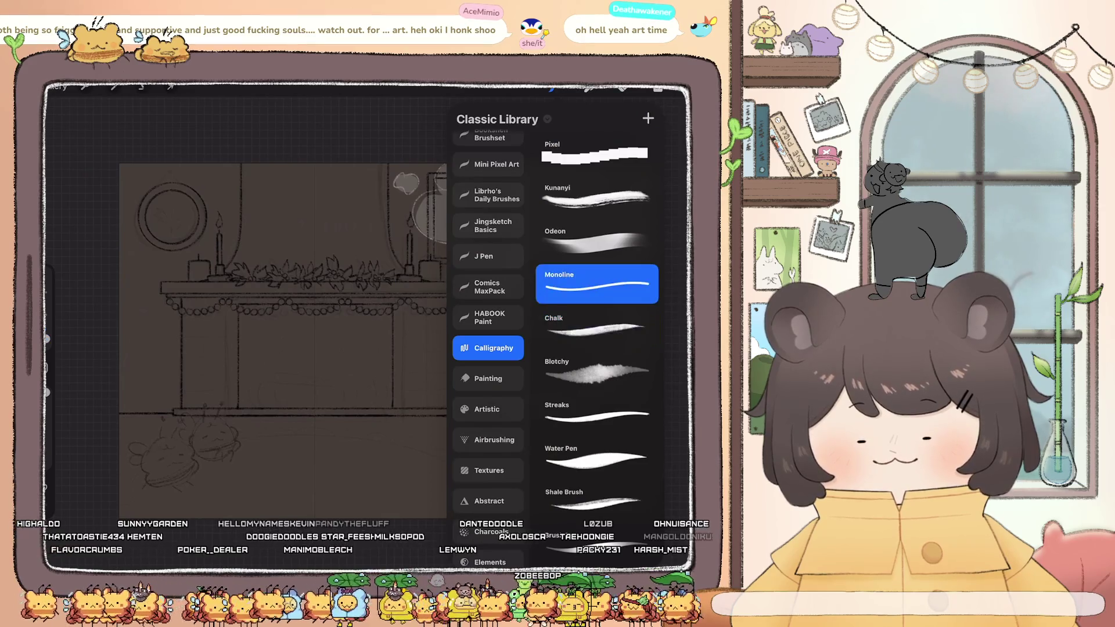
left_click(588, 89)
left_click_drag(362, 298, 231, 363)
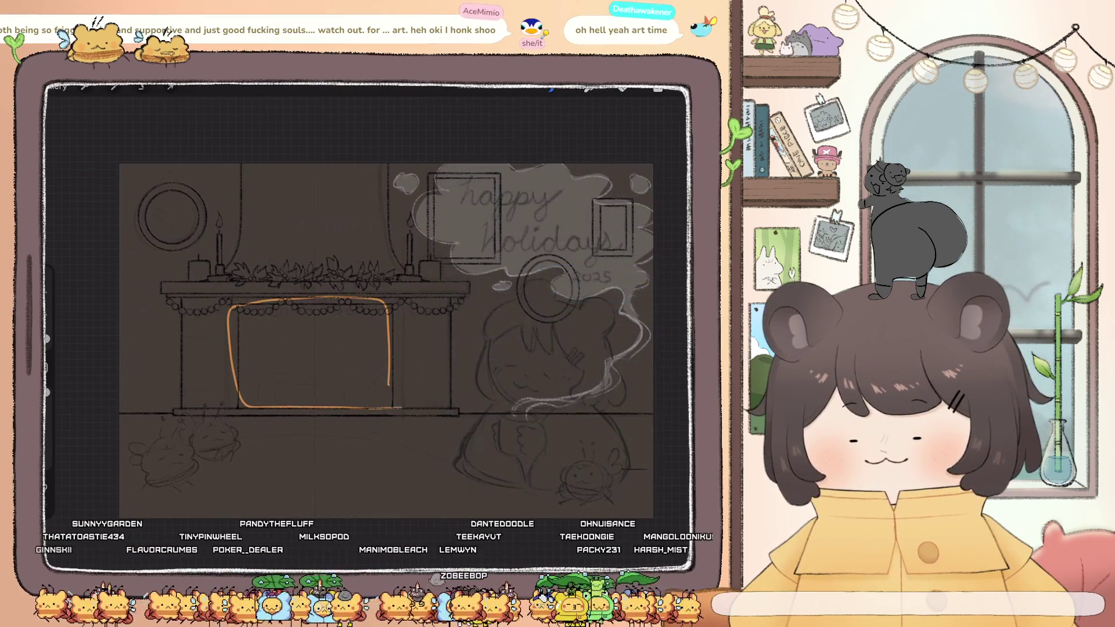
left_click_drag(388, 354, 399, 406)
Fill the outline with orange, Gaussian-blur it into a soft glow, and rotate it to fit
left_click(114, 87)
mouse_move(658, 88)
left_mouse_down()
mouse_move(314, 355)
mouse_move(435, 348)
left_mouse_up()
left_click(114, 87)
left_click(98, 236)
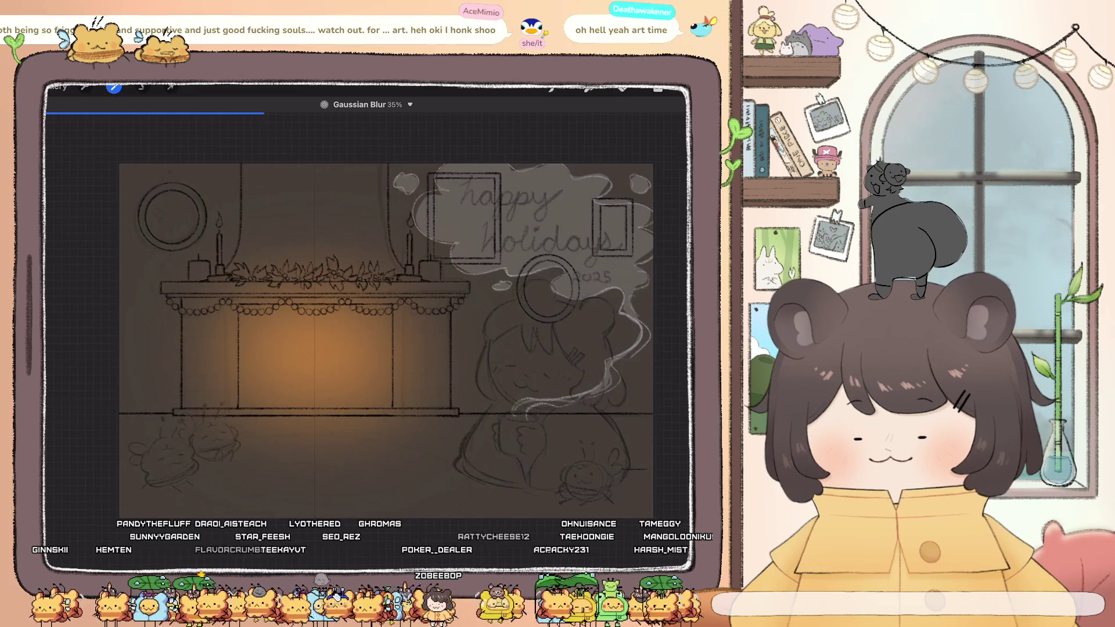
left_click(170, 87)
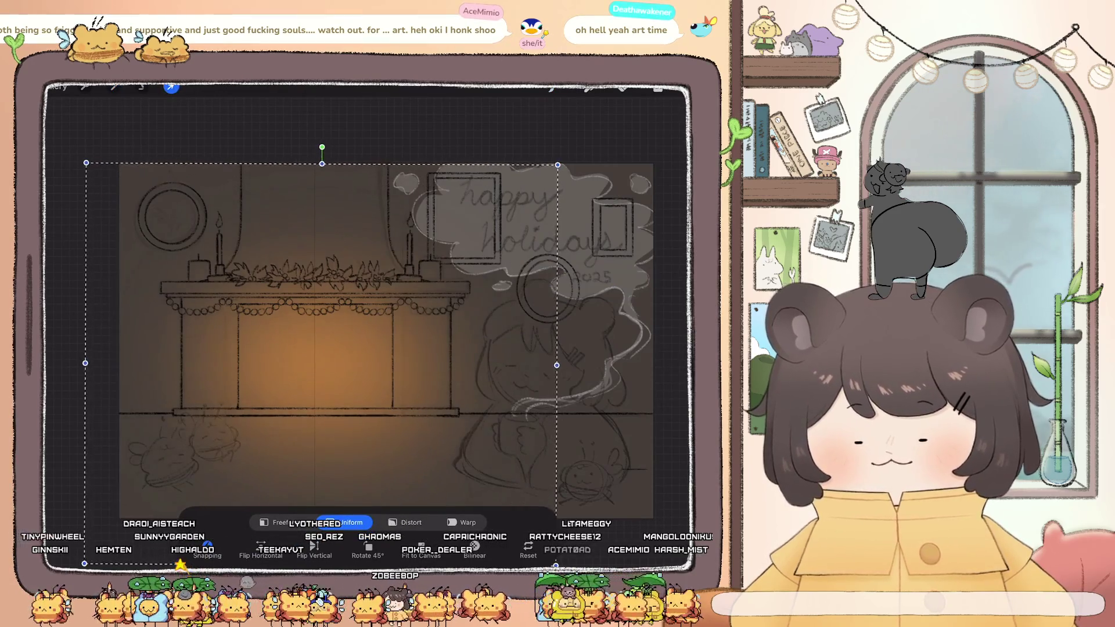
left_click_drag(321, 147, 312, 143)
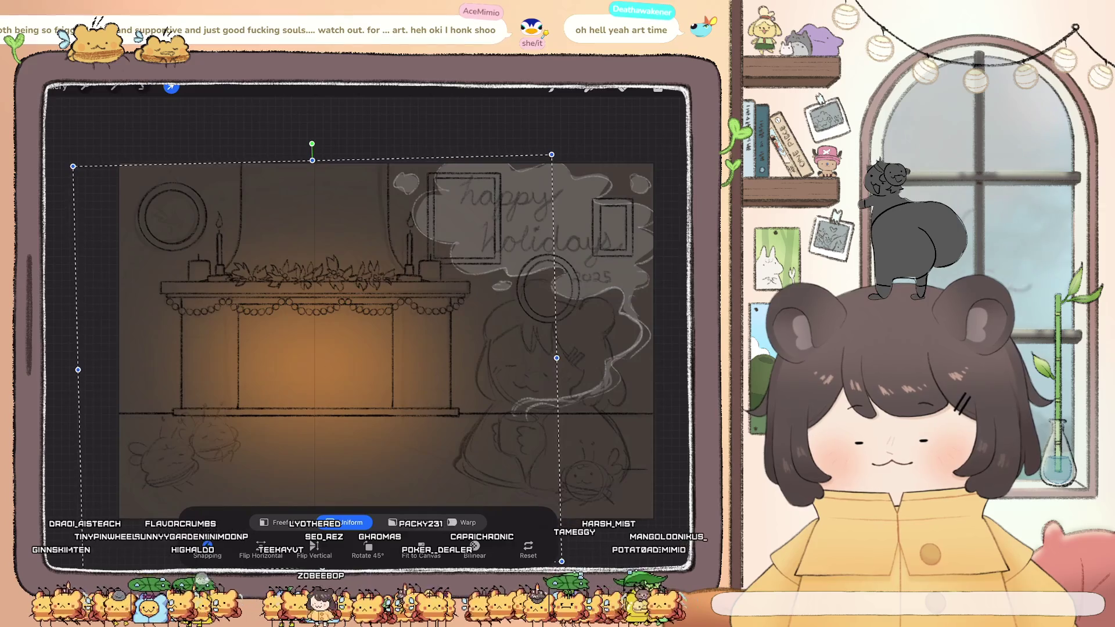
Check the background colour without changing it, then select the top sketch layer for inking
left_click(658, 89)
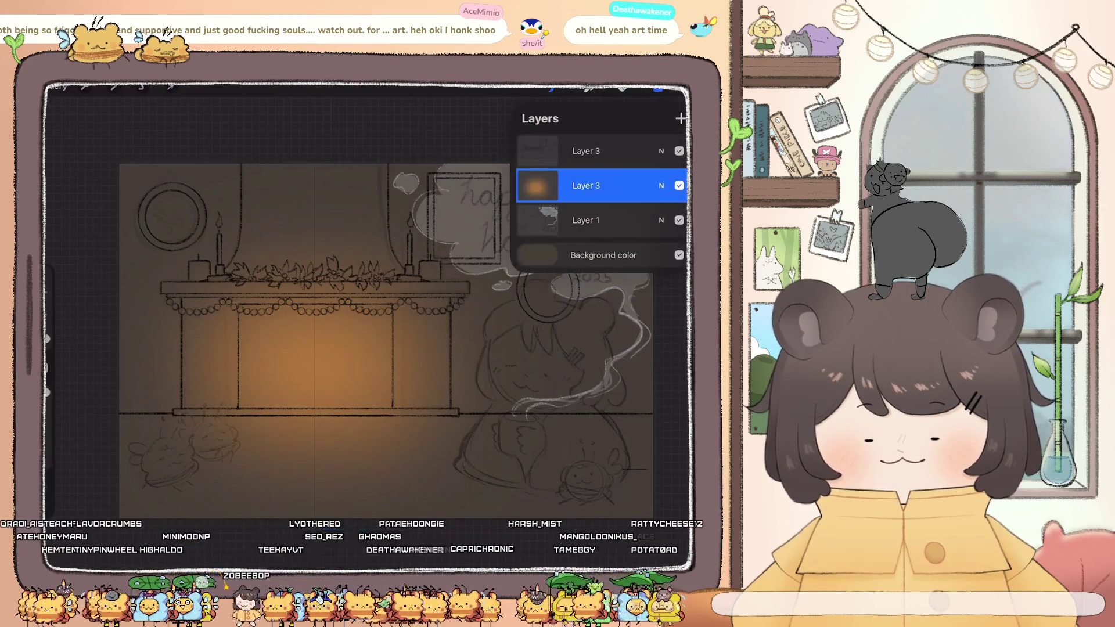
scroll(372, 326, "right", 2)
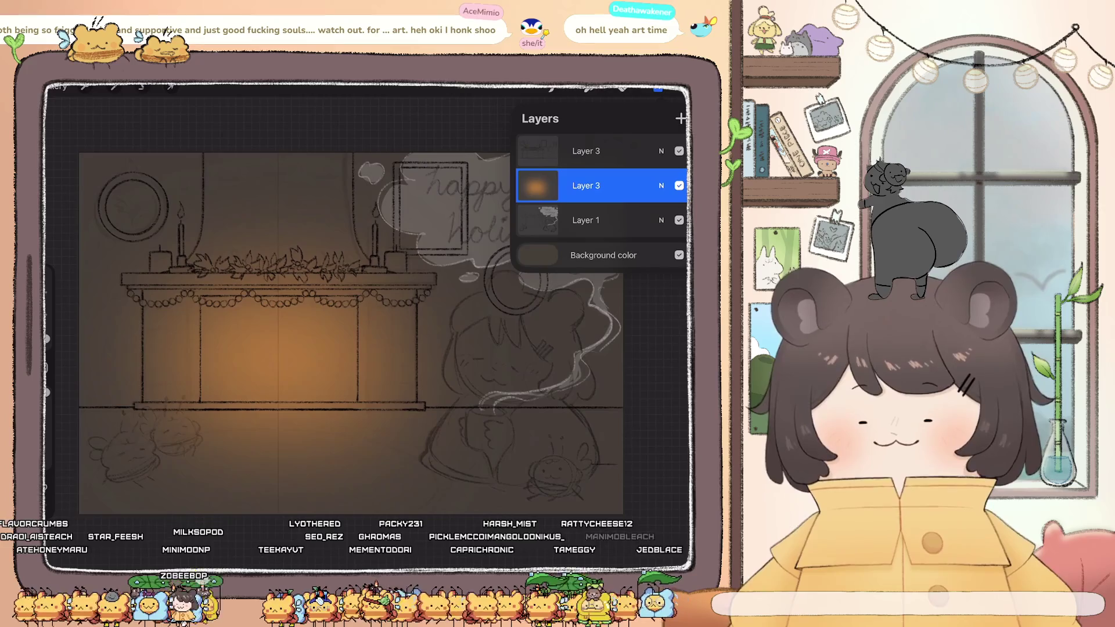
left_click(603, 255)
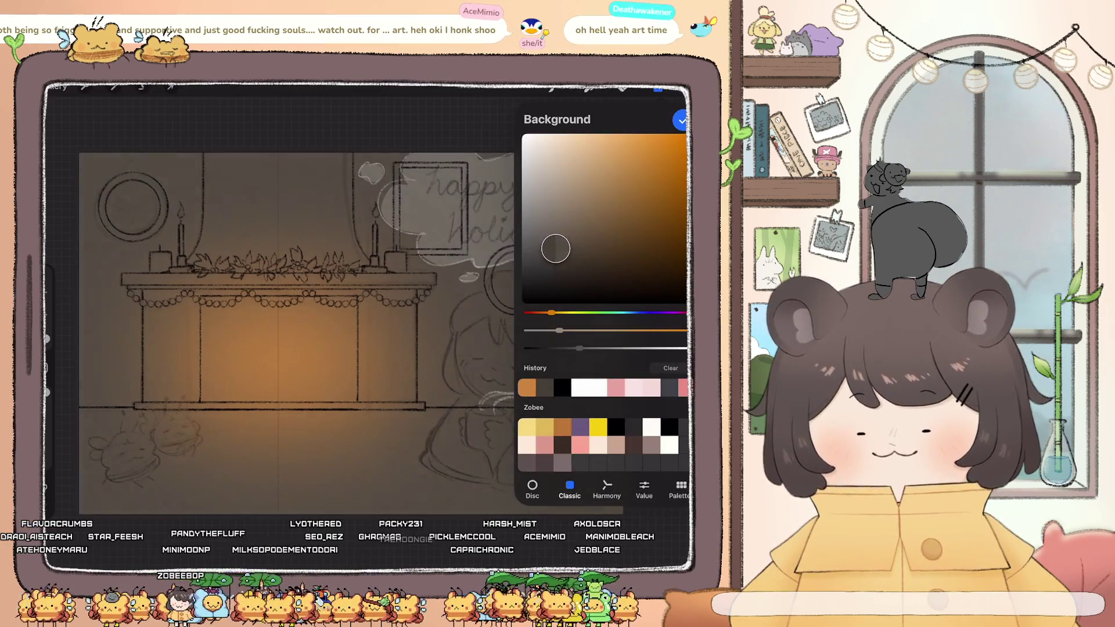
left_click(681, 121)
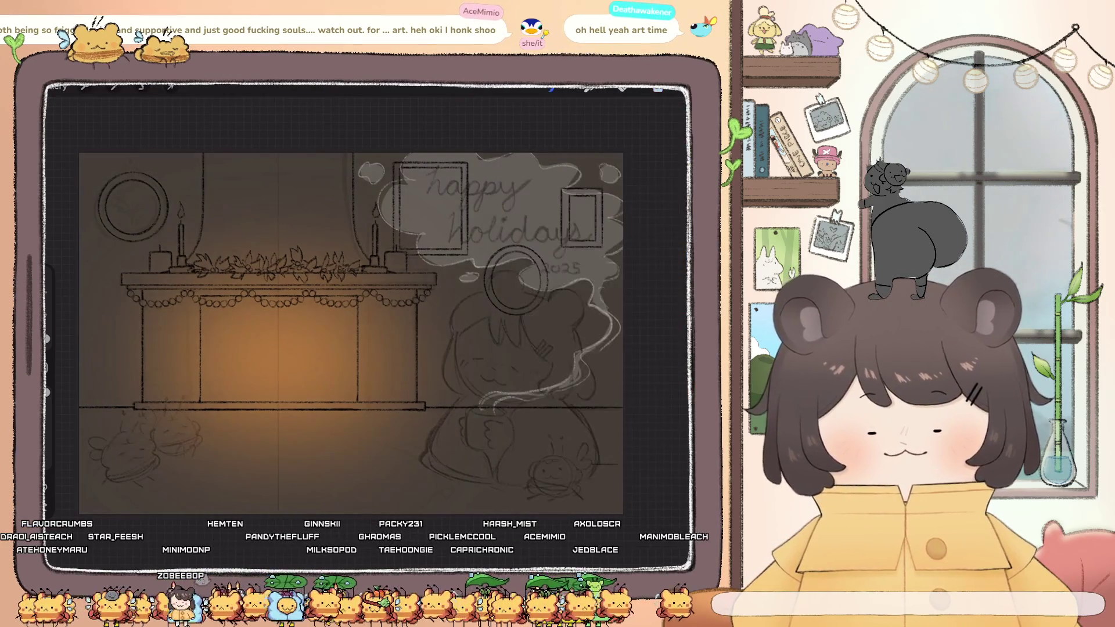
left_click(658, 89)
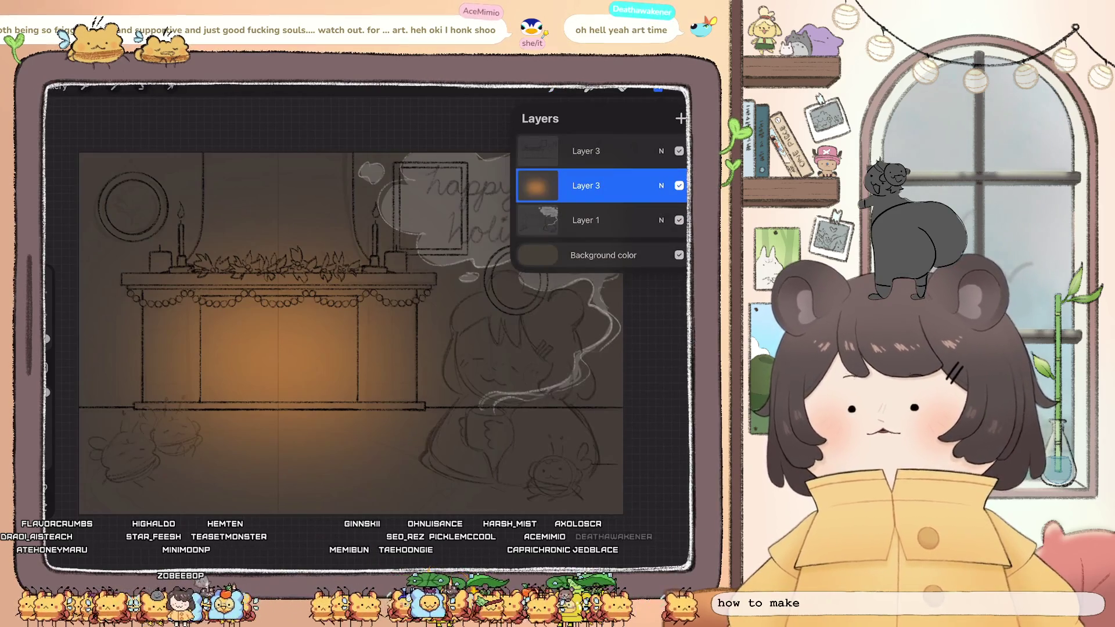
left_click(586, 151)
left_click(658, 89)
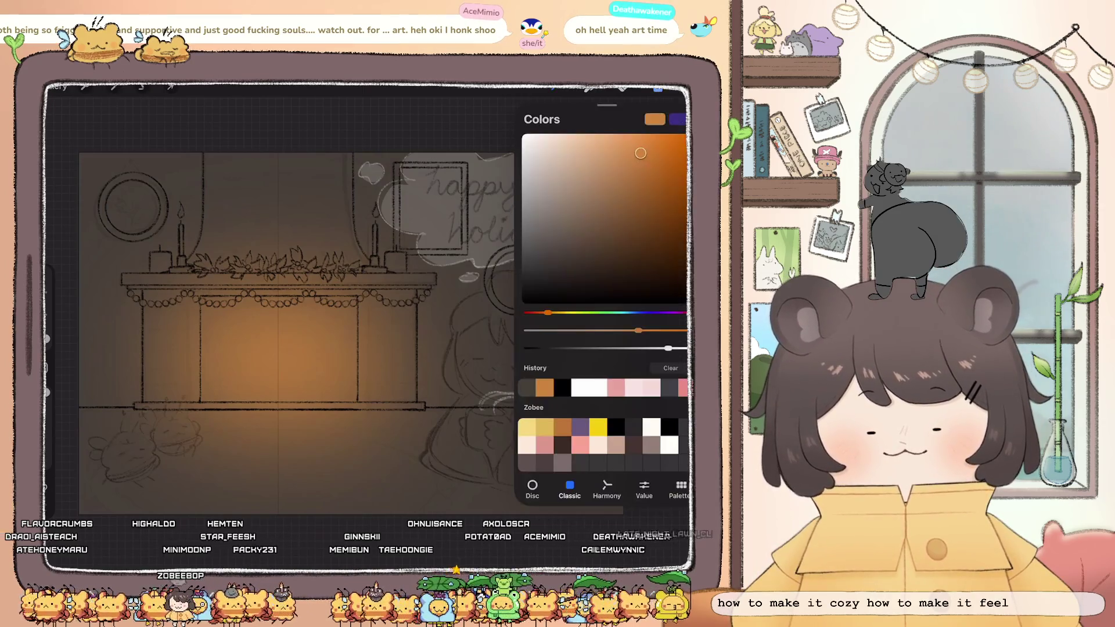
left_click(551, 88)
left_click(262, 291)
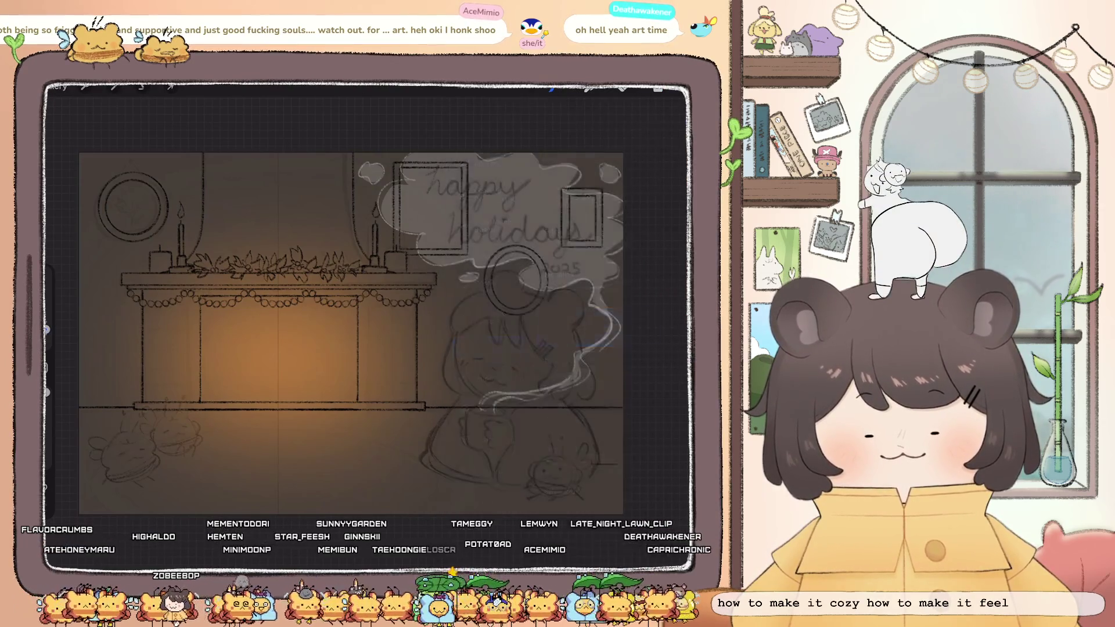
scroll(435, 262, "up", 5)
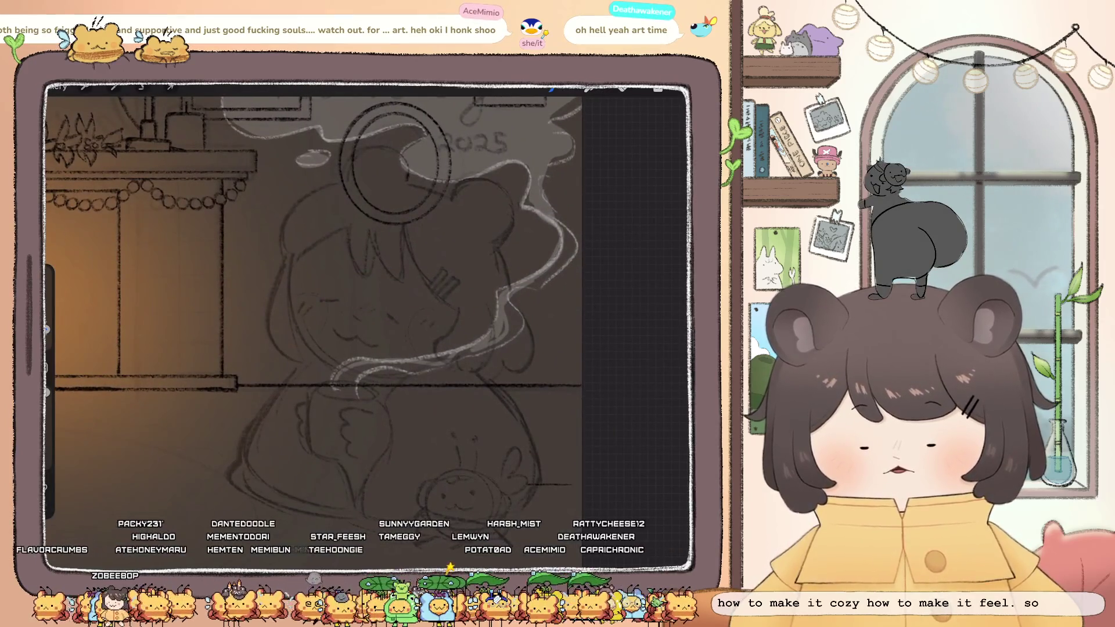
Ink the head's left outline and a curved hair bang, undoing and redrawing strokes
key("ctrl+z")
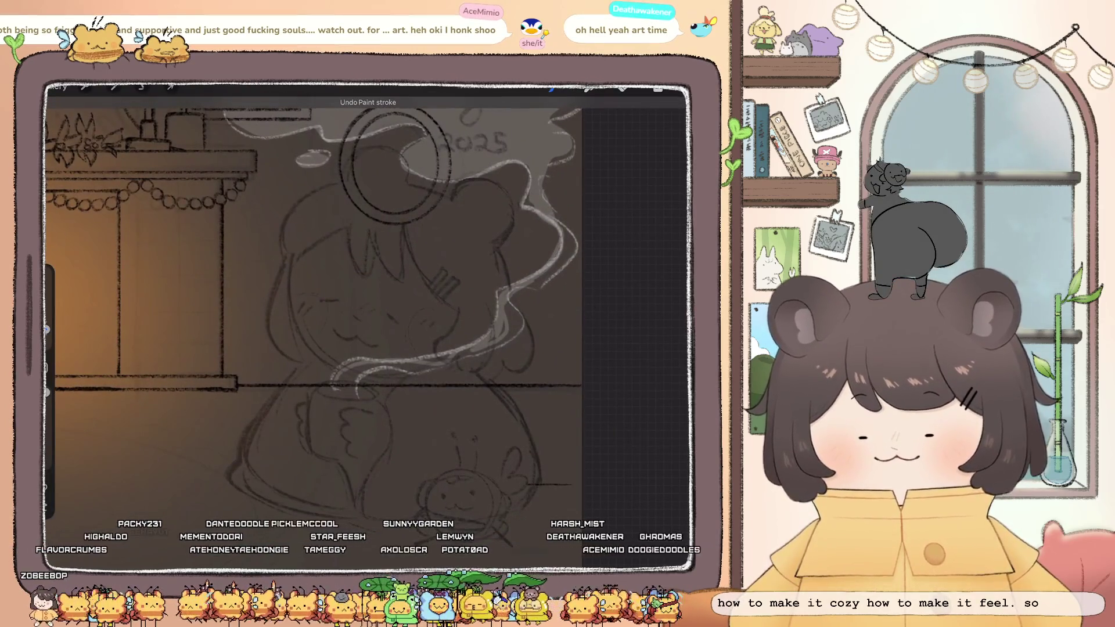
left_click_drag(367, 148, 409, 174)
left_click_drag(294, 206, 259, 308)
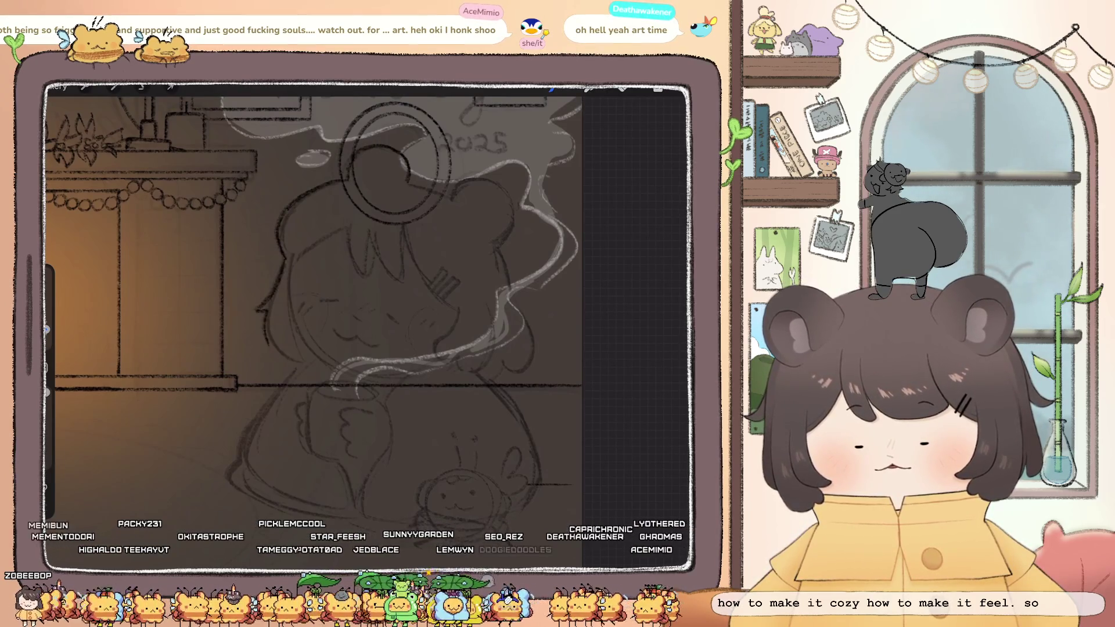
key("ctrl+z")
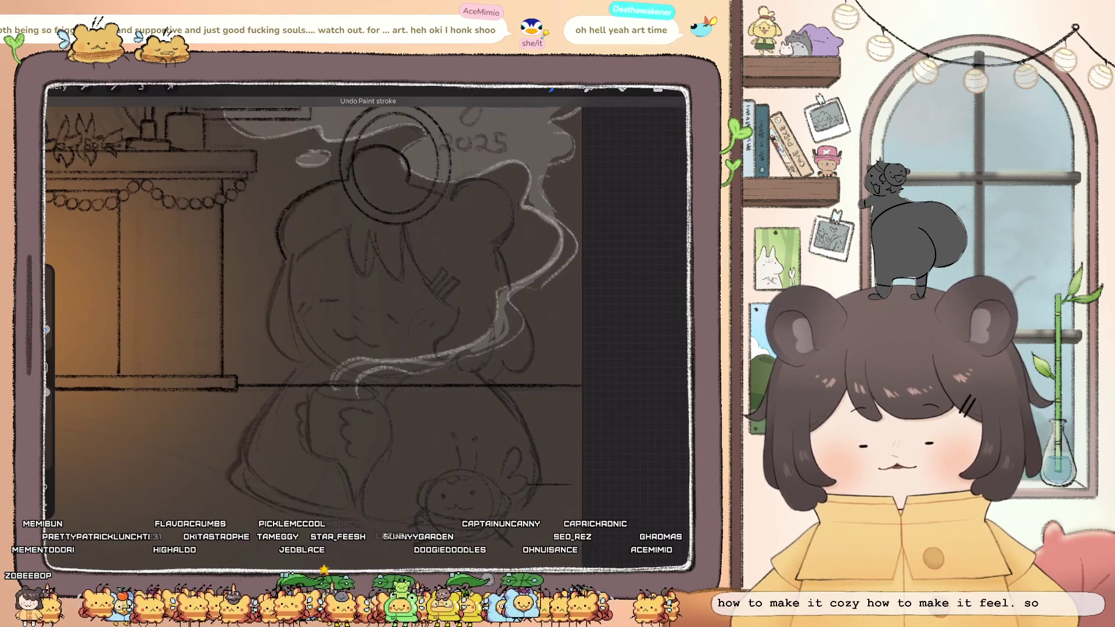
left_click_drag(264, 308, 295, 359)
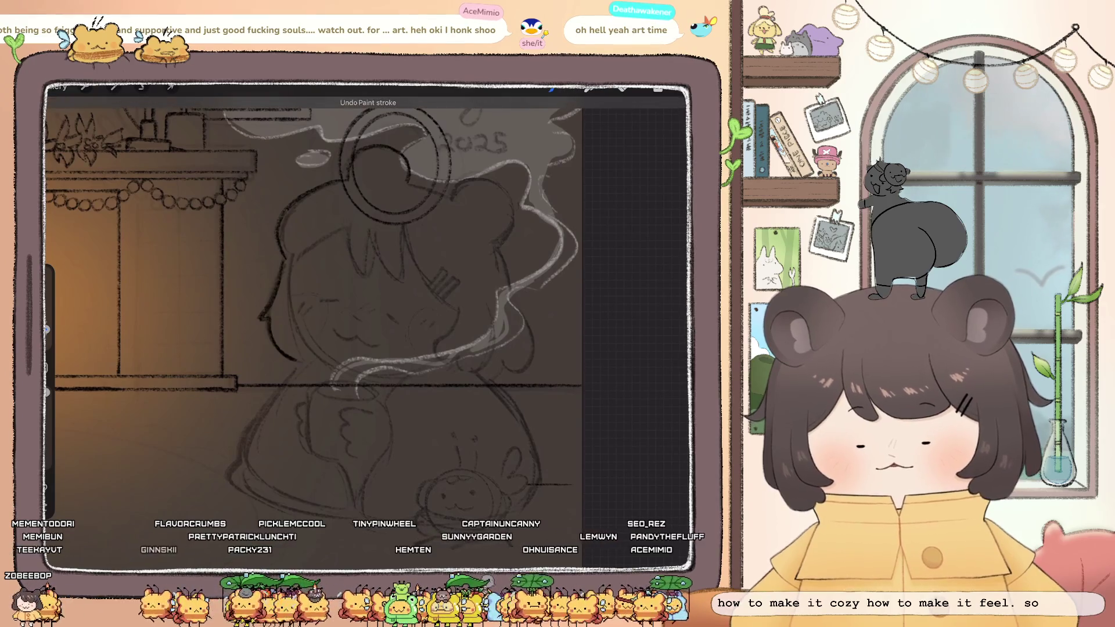
left_click_drag(379, 259, 410, 282)
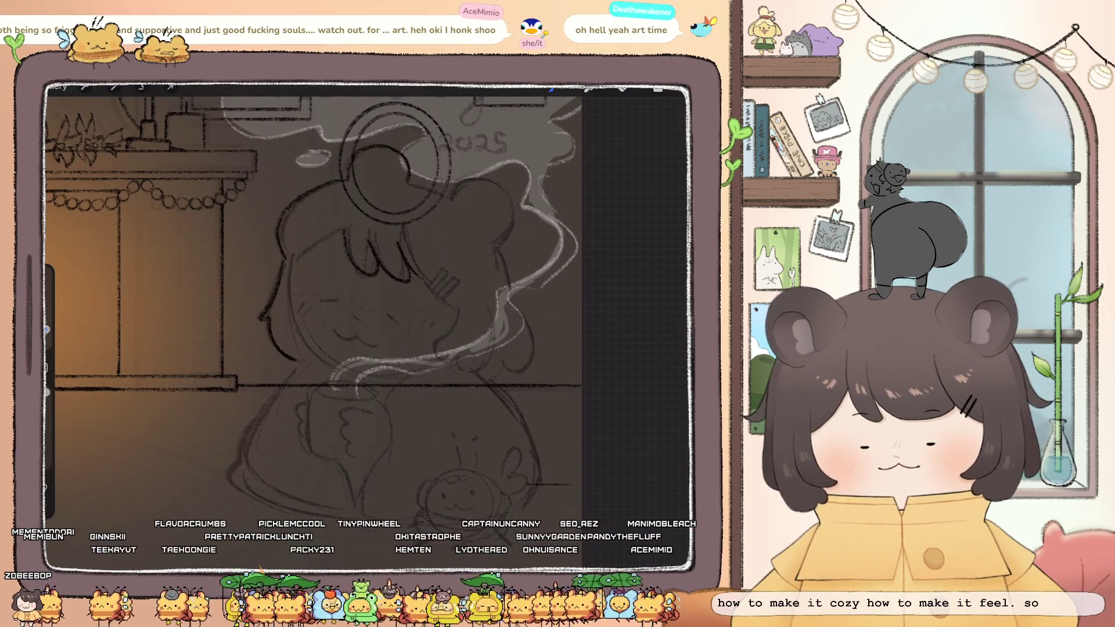
key("ctrl+z")
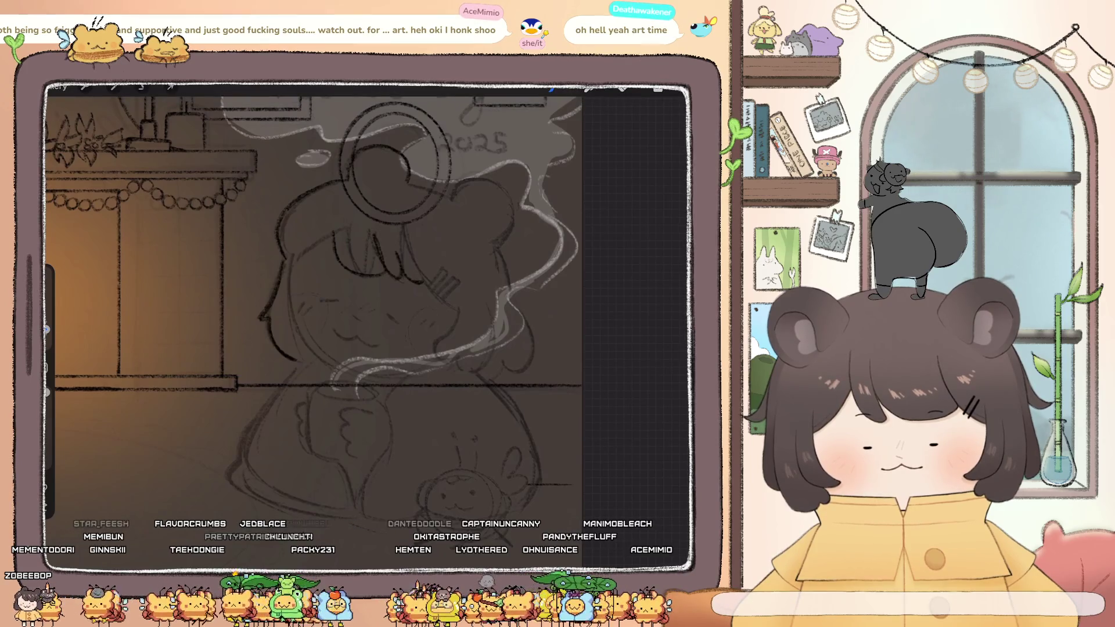
key("ctrl+z")
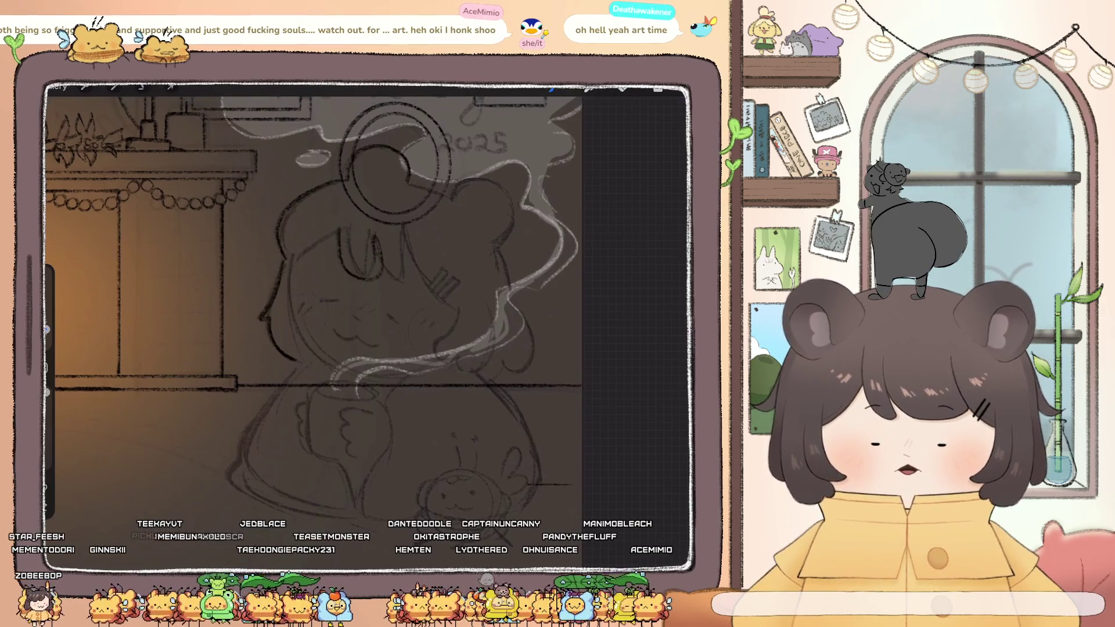
left_click_drag(381, 238, 401, 280)
Ink more hair bangs, the right side of the face, the chin line and the left cheek
scroll(313, 308, "down", 5)
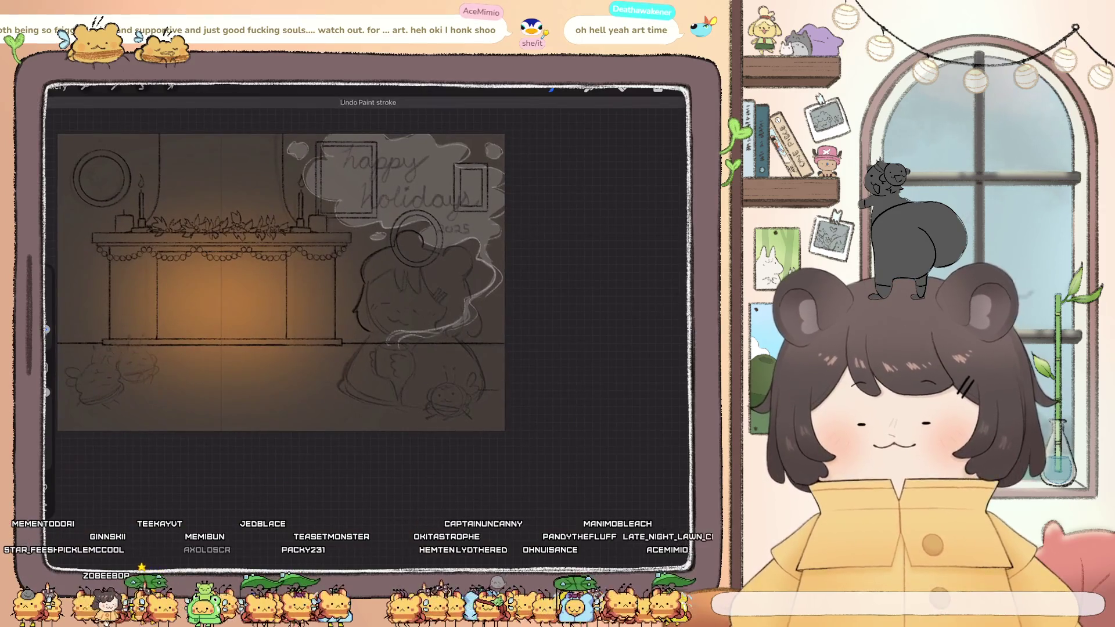
scroll(313, 308, "up", 5)
left_click_drag(336, 243, 342, 286)
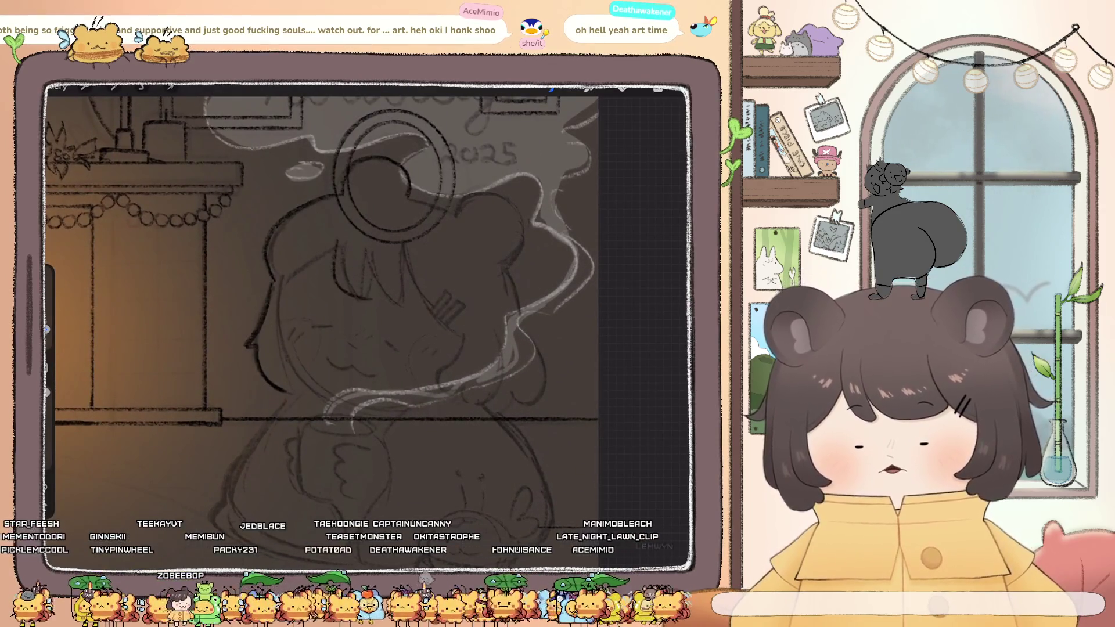
left_click_drag(368, 251, 382, 296)
left_click_drag(499, 269, 516, 329)
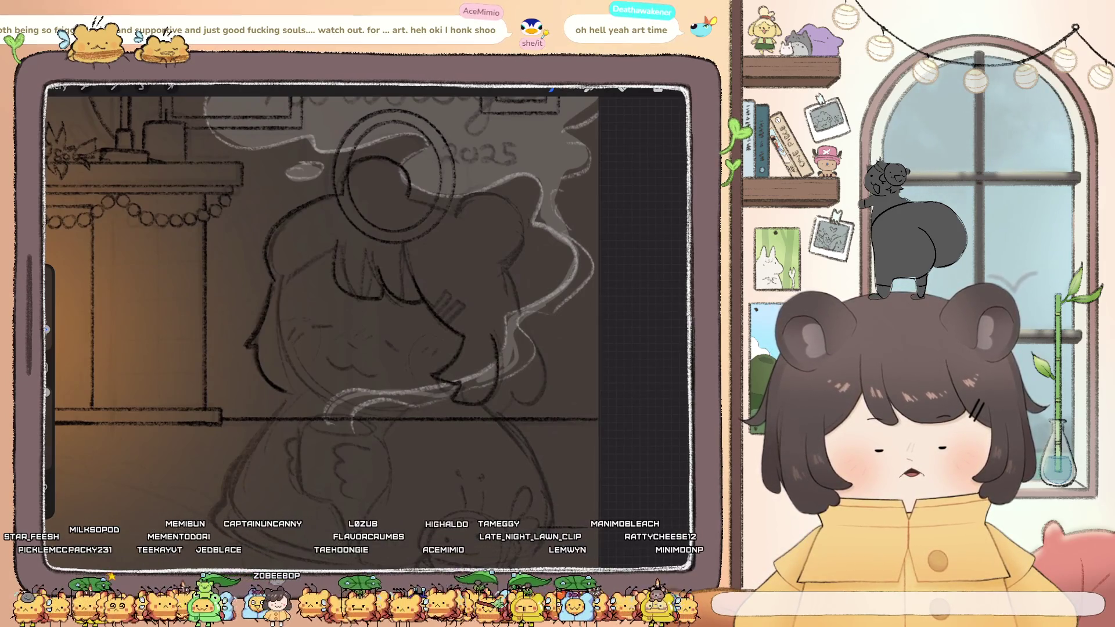
left_click_drag(437, 378, 465, 401)
left_click_drag(292, 331, 321, 354)
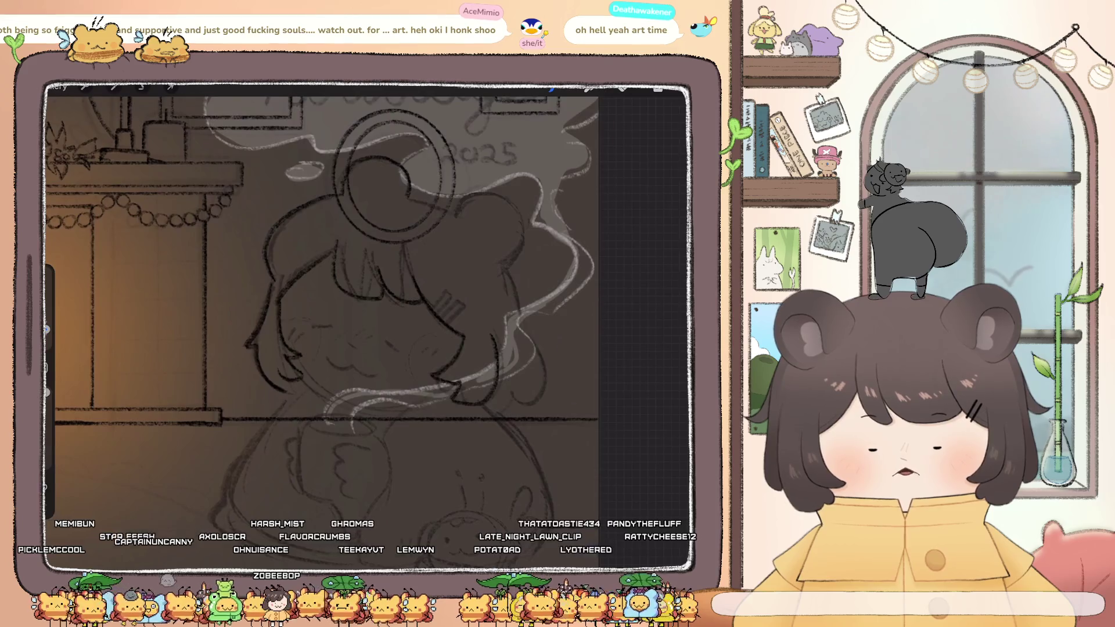
scroll(366, 314, "up", 3)
left_click_drag(297, 219, 290, 241)
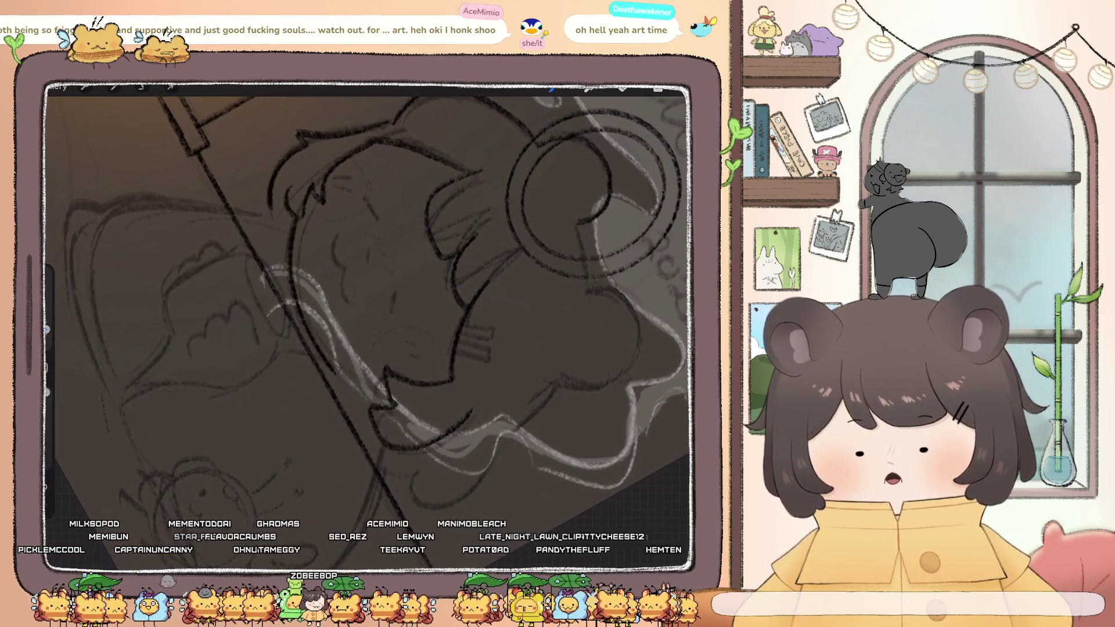
scroll(366, 314, "down", 3)
key("ctrl+z")
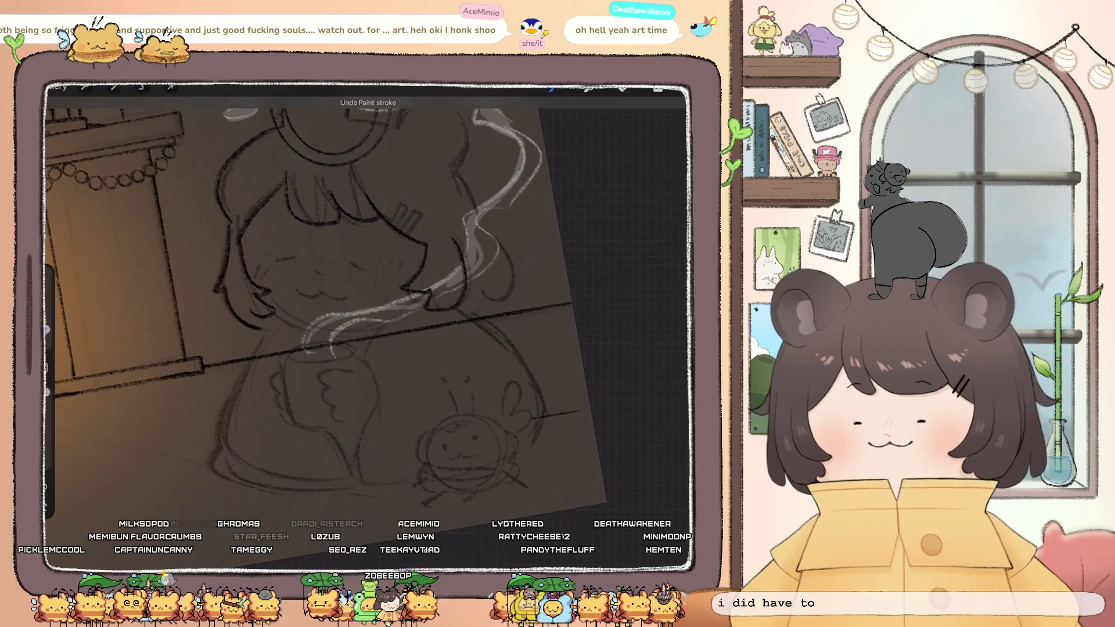
scroll(366, 314, "up", 5)
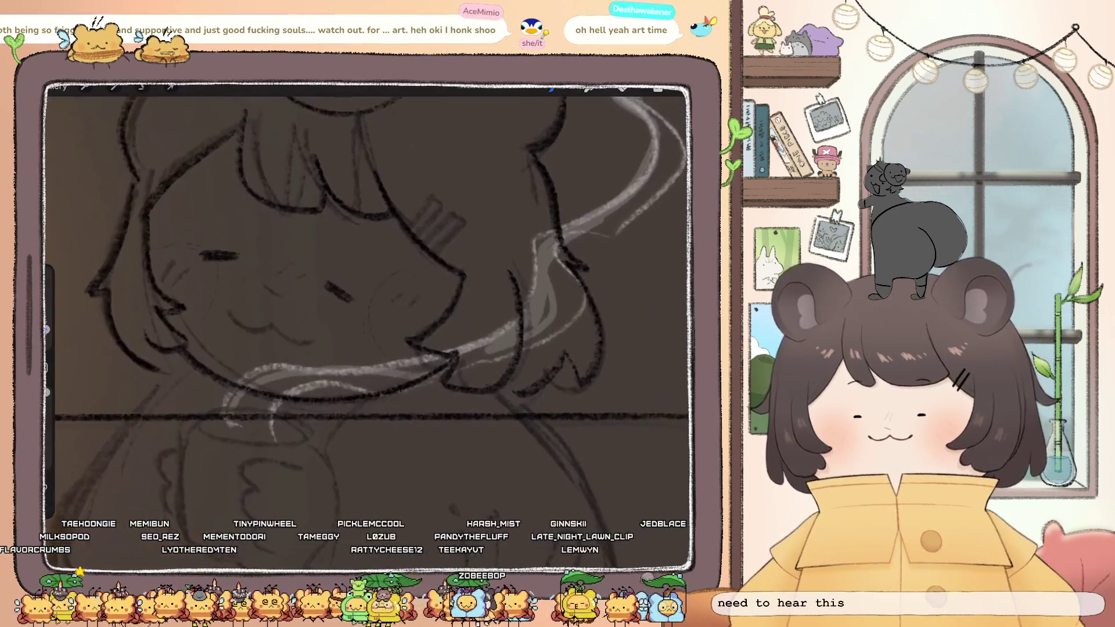
left_click(143, 87)
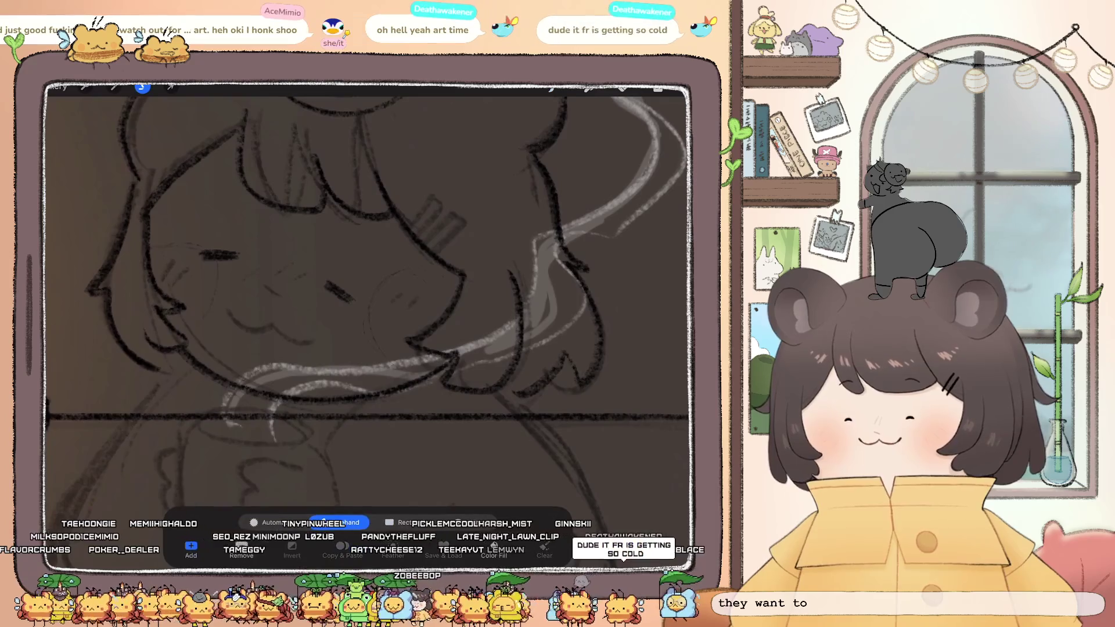
Rotate the selected face mark slightly and nudge it up and right
left_click(171, 87)
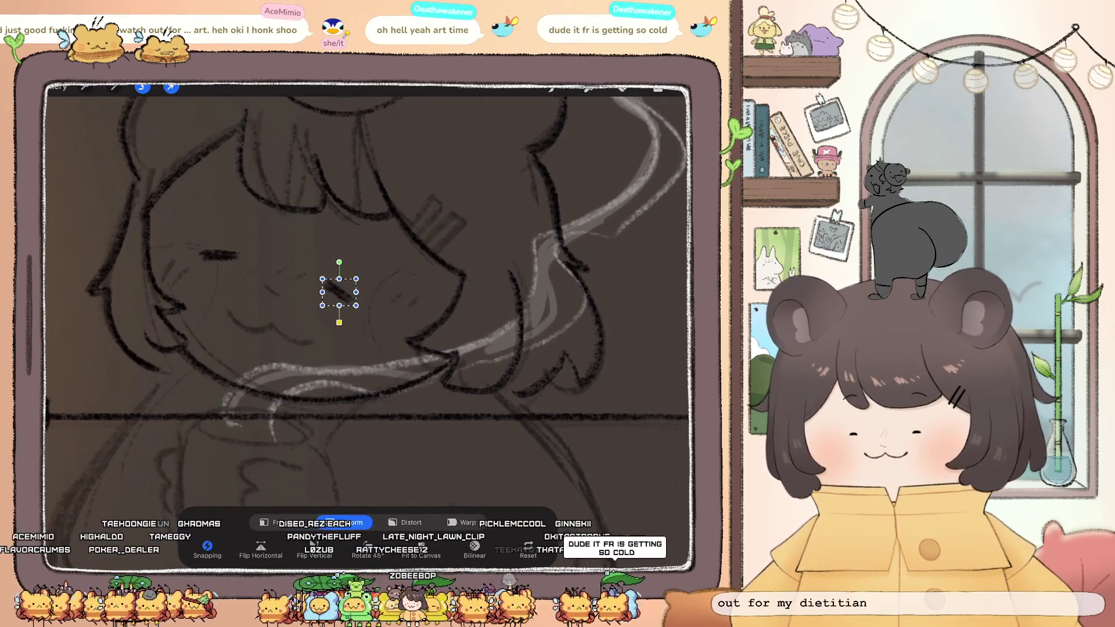
left_click_drag(339, 263, 359, 291)
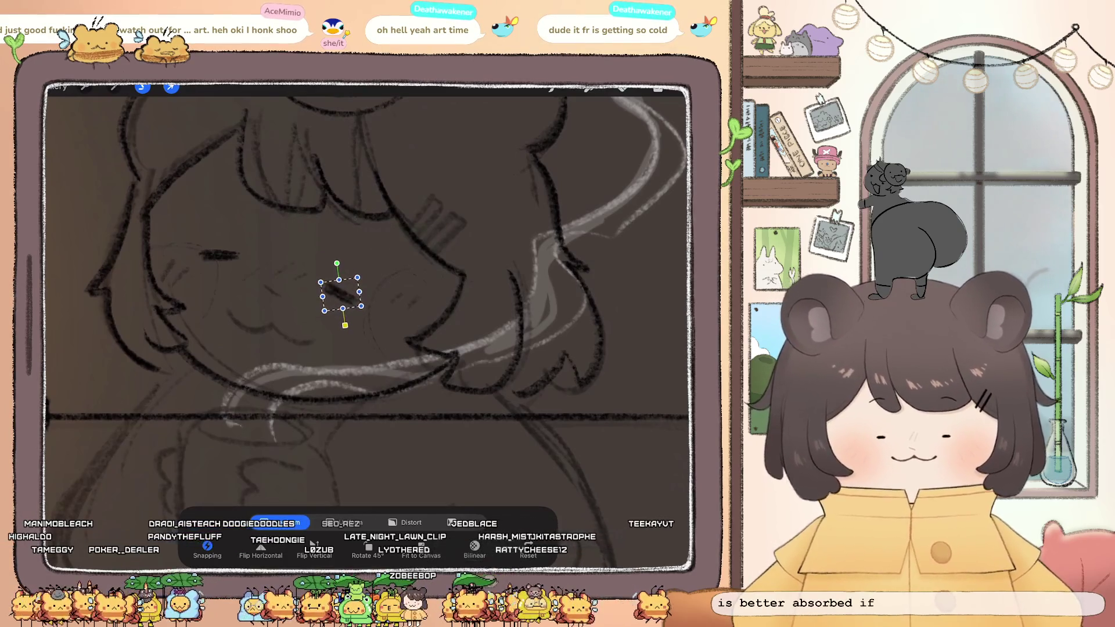
left_click_drag(342, 295, 340, 259)
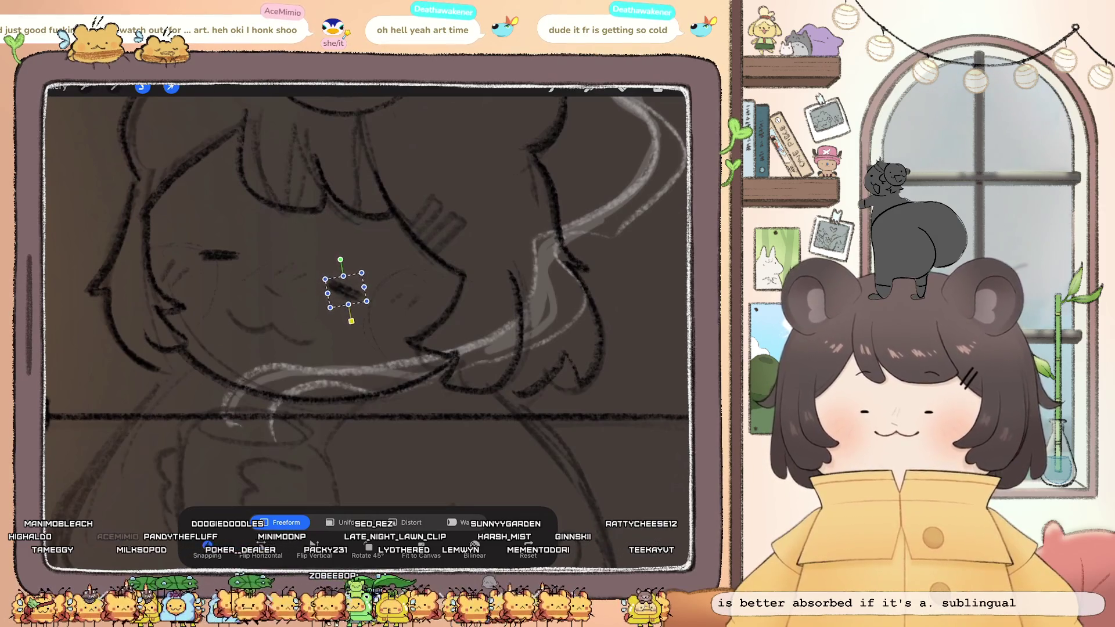
left_click(550, 88)
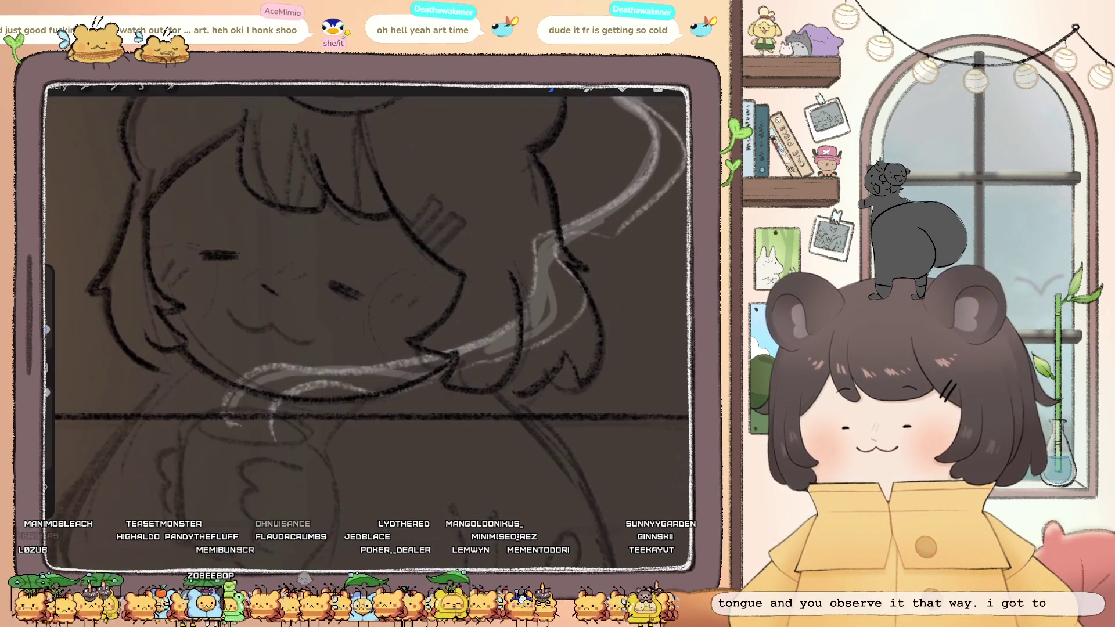
Undo two paint strokes and redraw a short line on the face
key("ctrl+z")
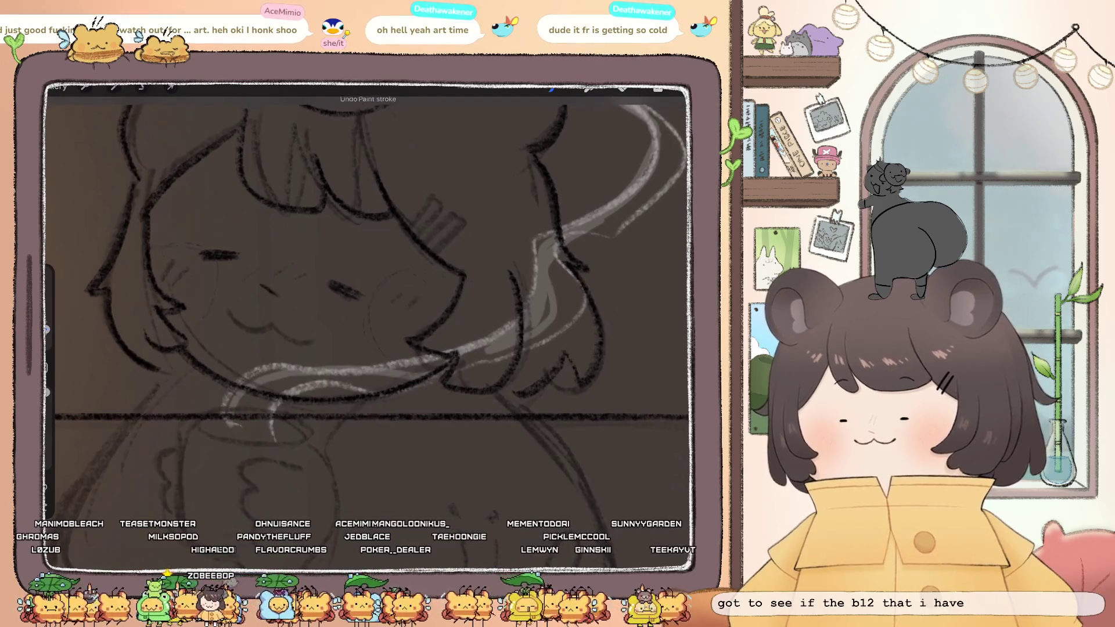
key("ctrl+z")
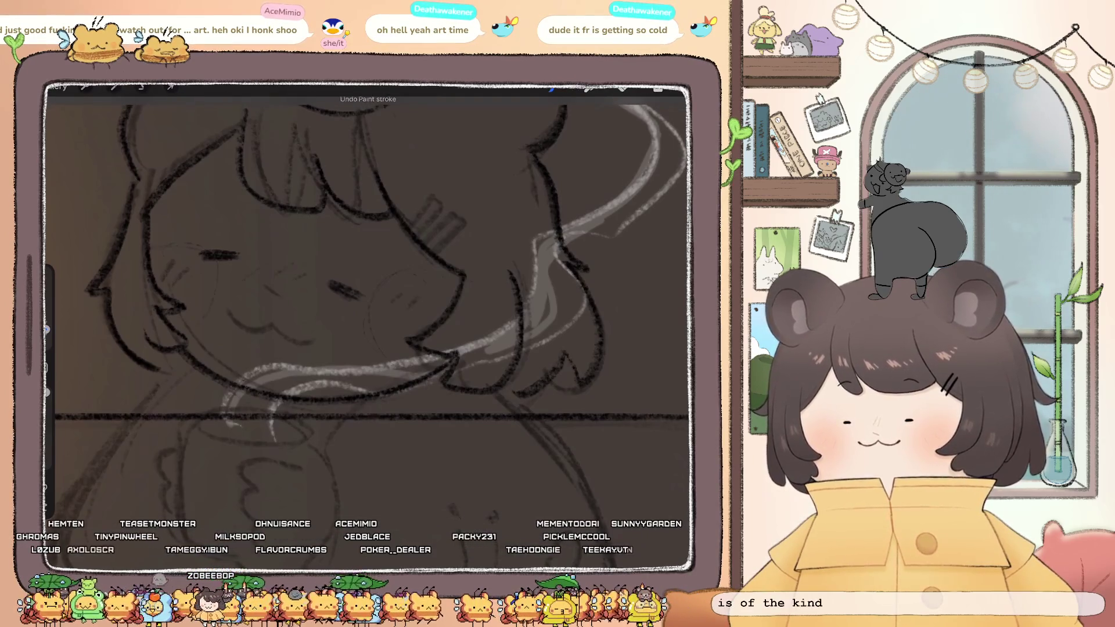
left_click_drag(261, 286, 283, 297)
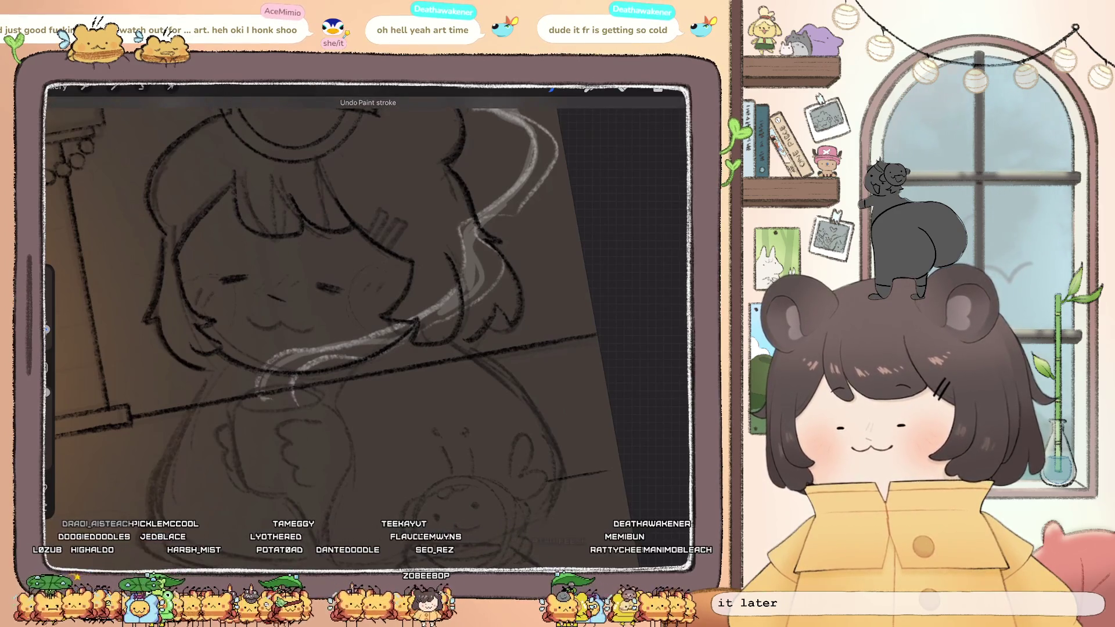
Undo the last paint stroke on the character's face
key("ctrl+z")
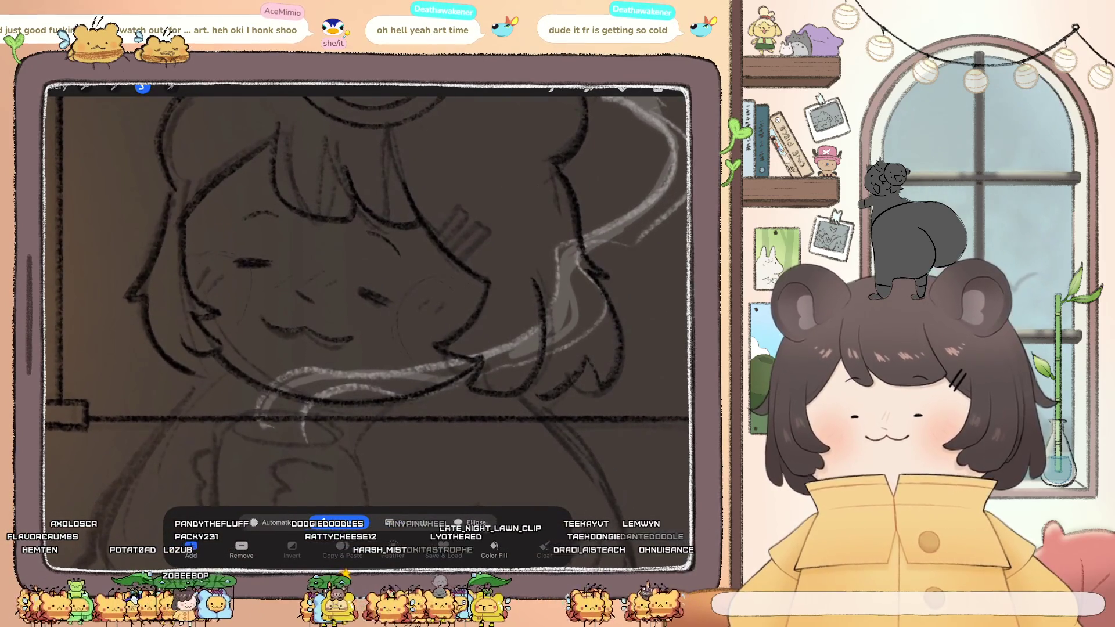
Lasso the character's left eye and shift it slightly down and left
left_click_drag(229, 212, 300, 241)
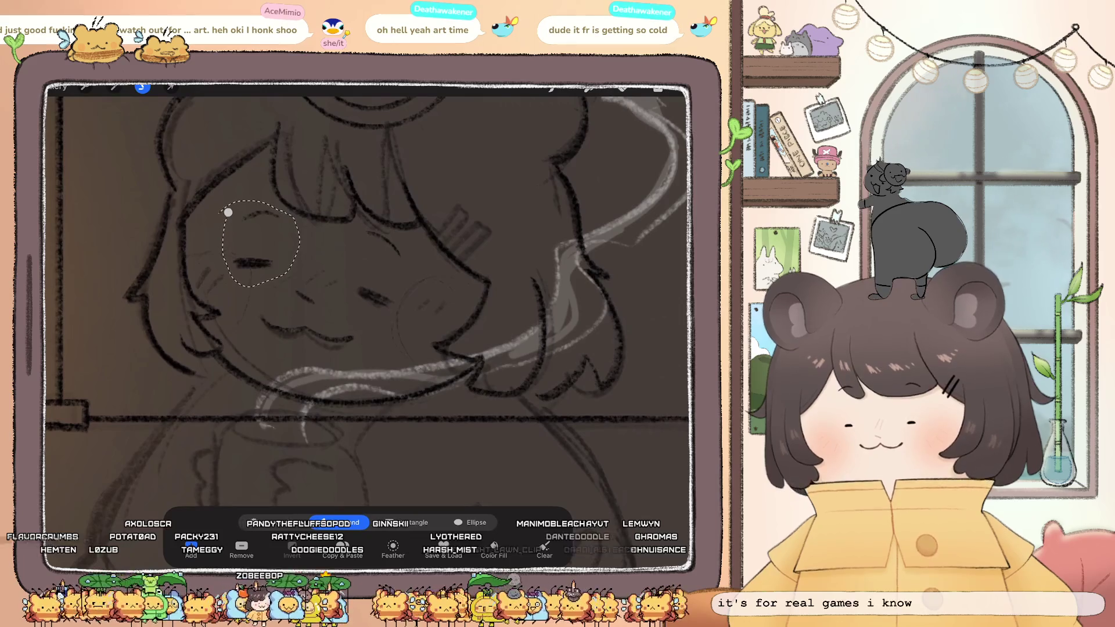
left_click(171, 87)
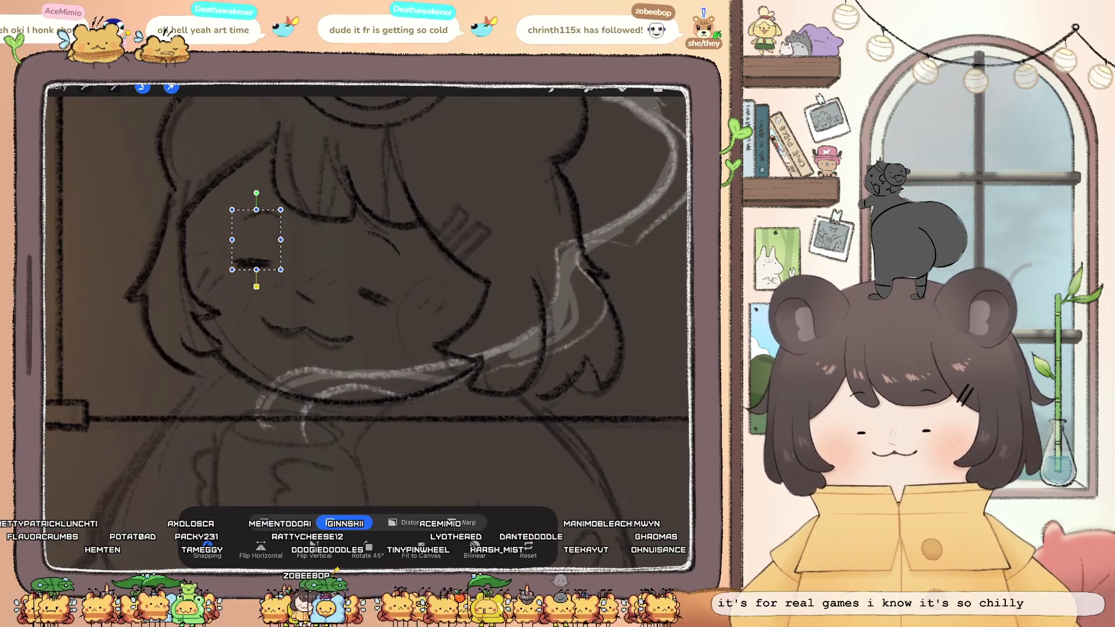
left_click_drag(257, 240, 254, 247)
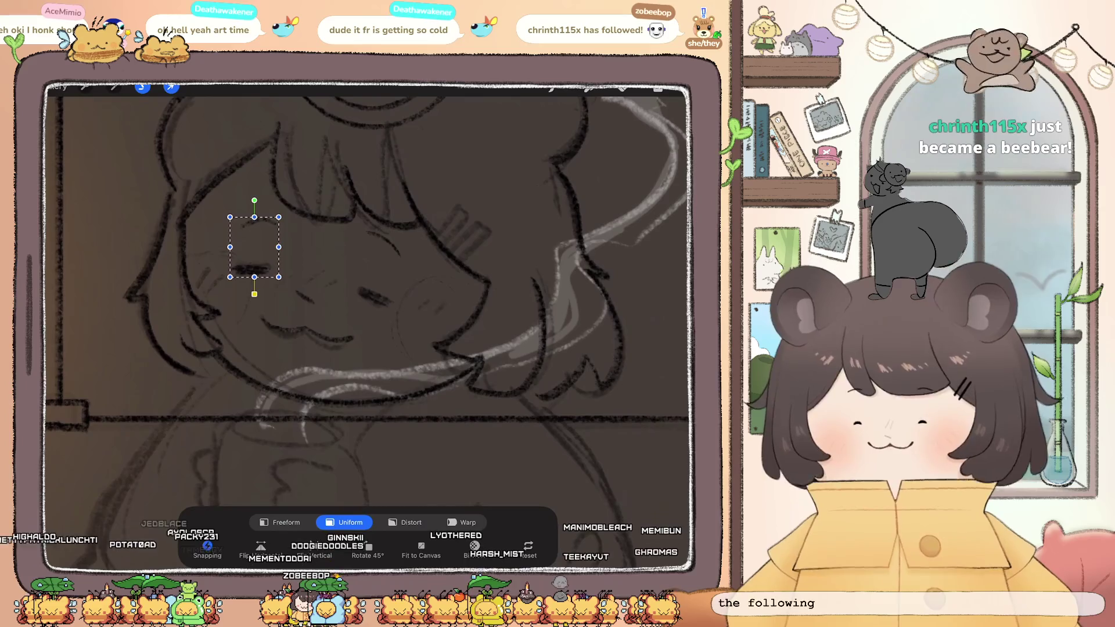
left_click(551, 87)
Add a small blush mark on the right cheek and a tiny mark between the eyes
scroll(372, 326, "down", 2)
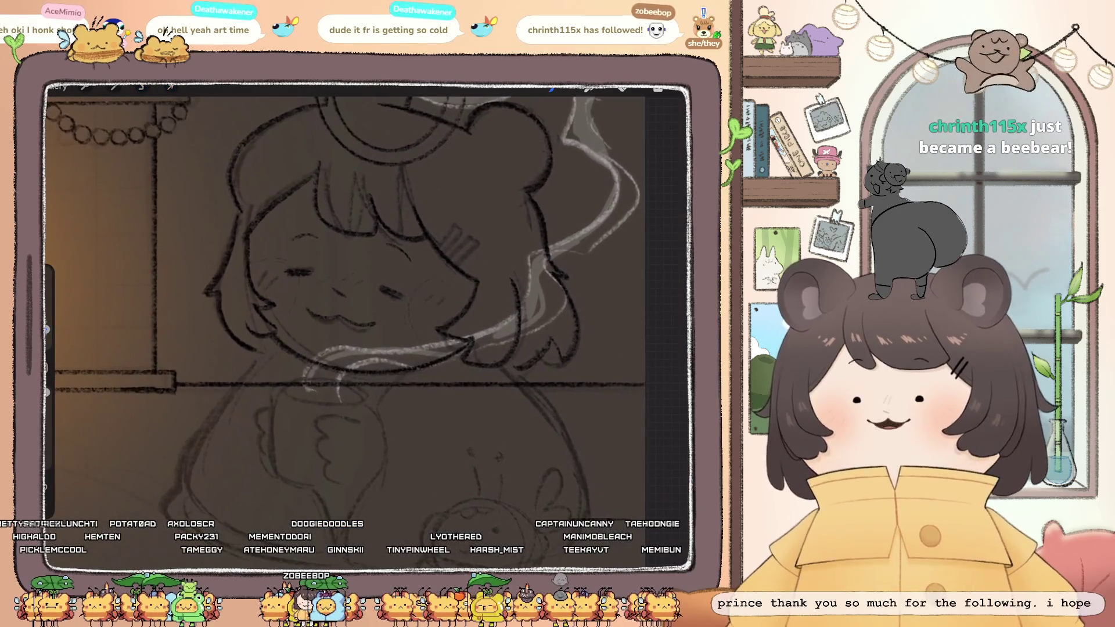
left_click_drag(432, 295, 427, 301)
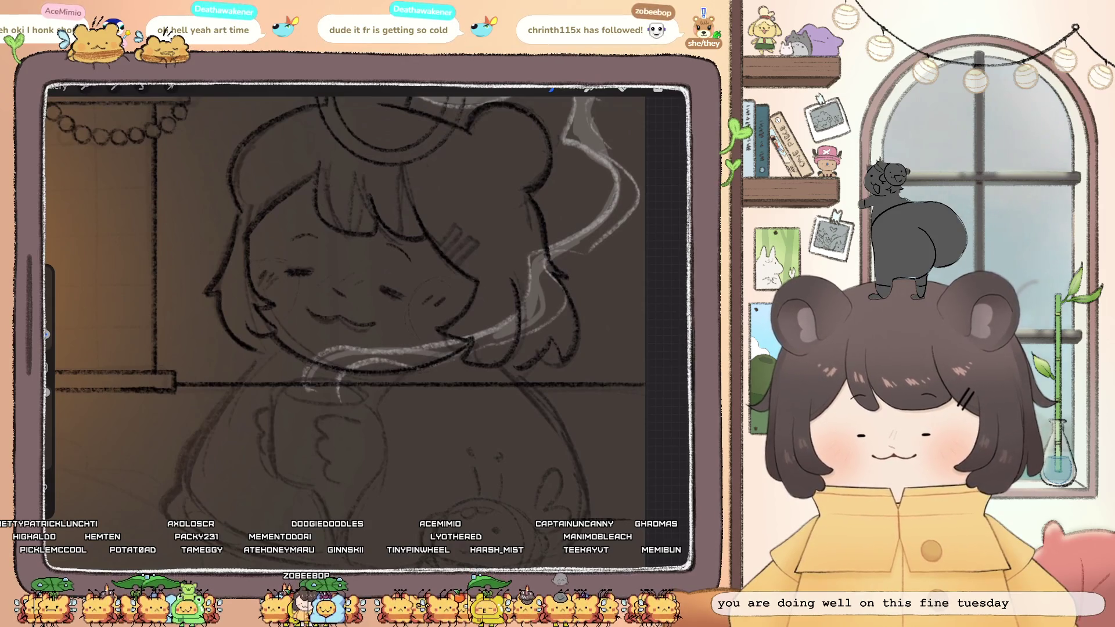
left_click_drag(343, 277, 347, 271)
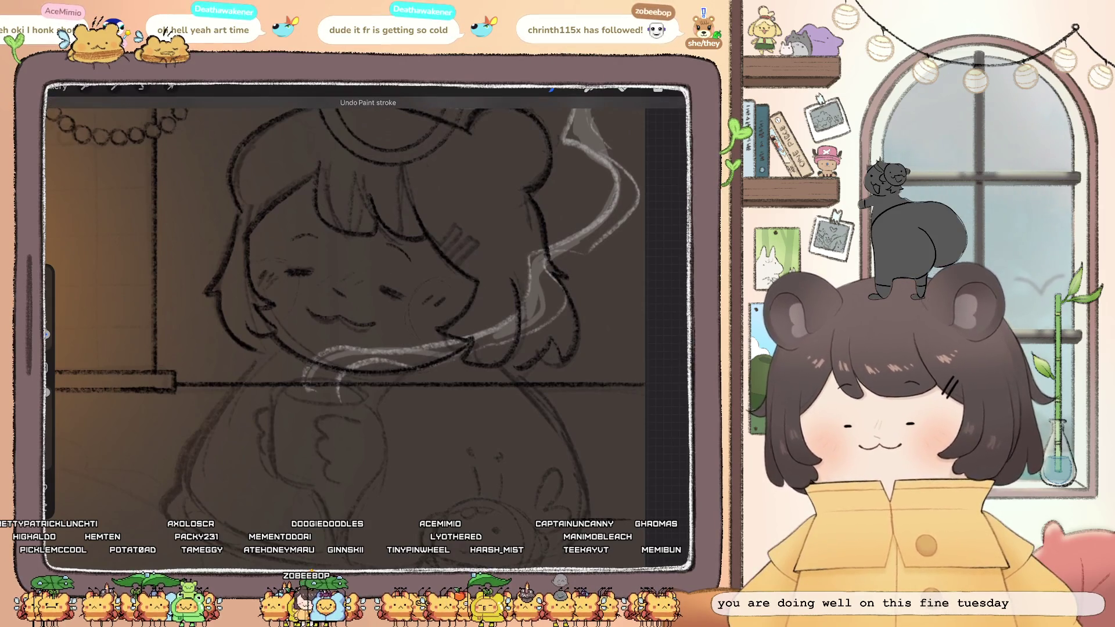
Extend the hand's top line and darken the curve left of the cup, undoing a stray stroke
scroll(278, 273, "down", 5)
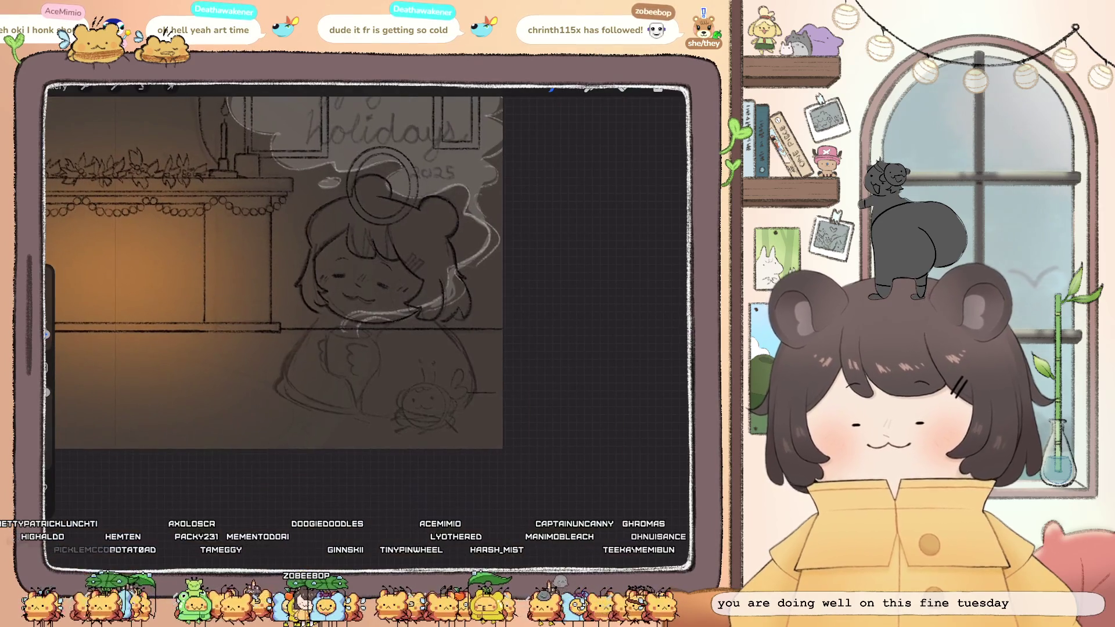
scroll(348, 290, "up", 5)
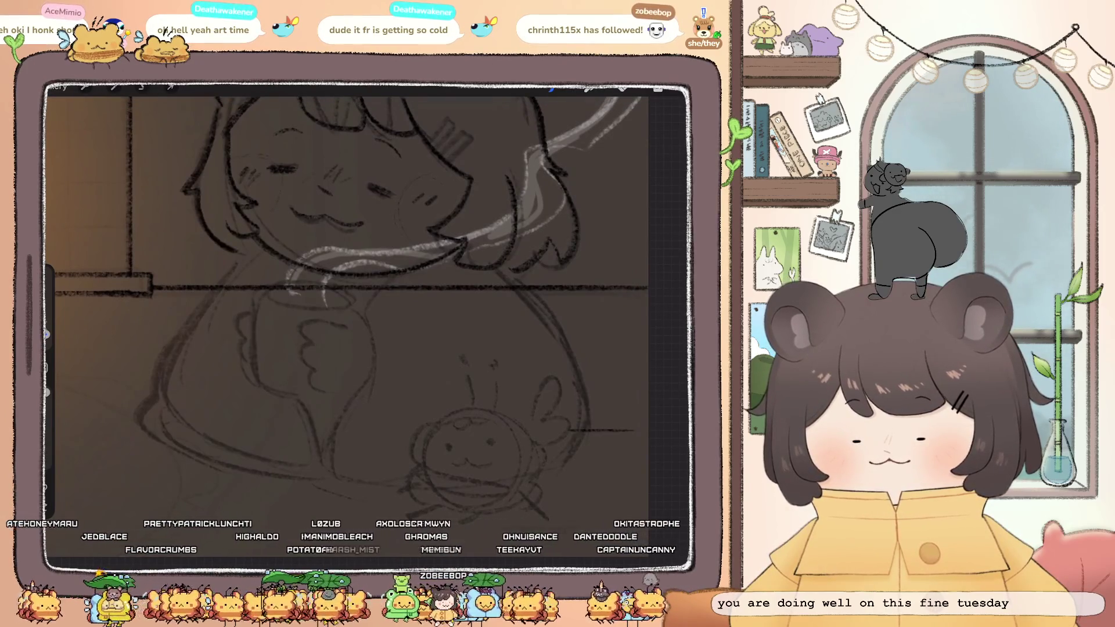
key("ctrl+z")
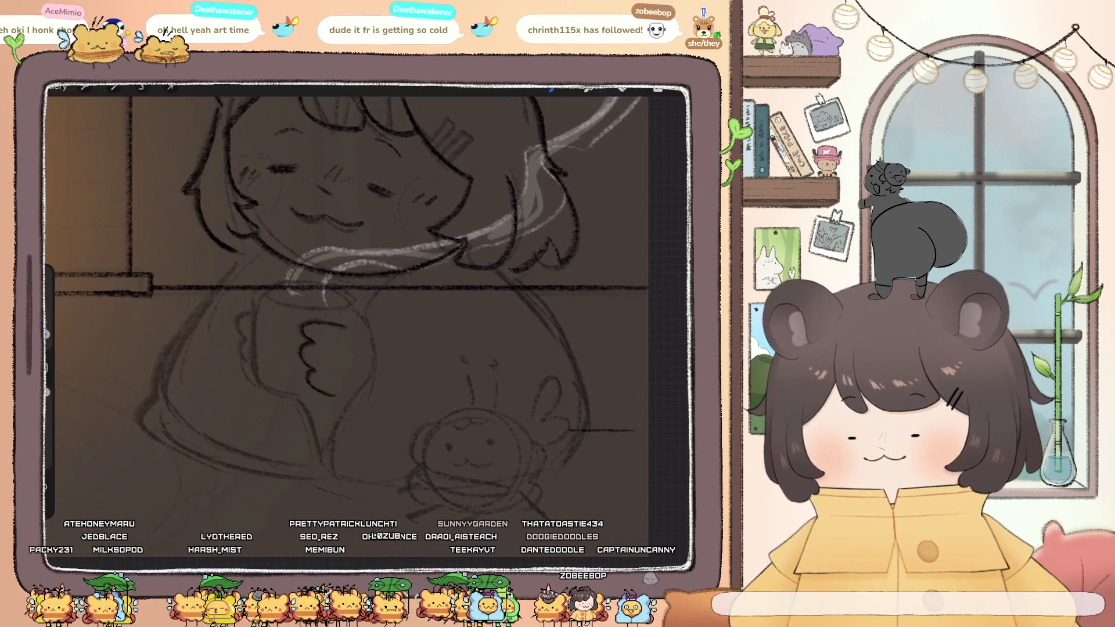
left_click_drag(345, 326, 354, 318)
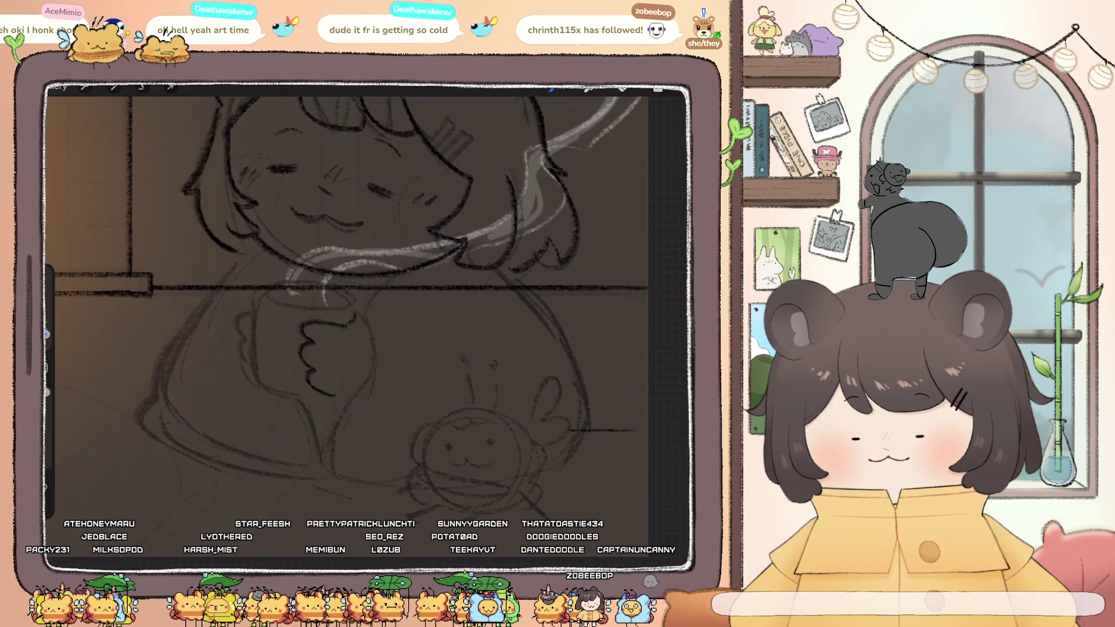
left_click_drag(370, 363, 359, 384)
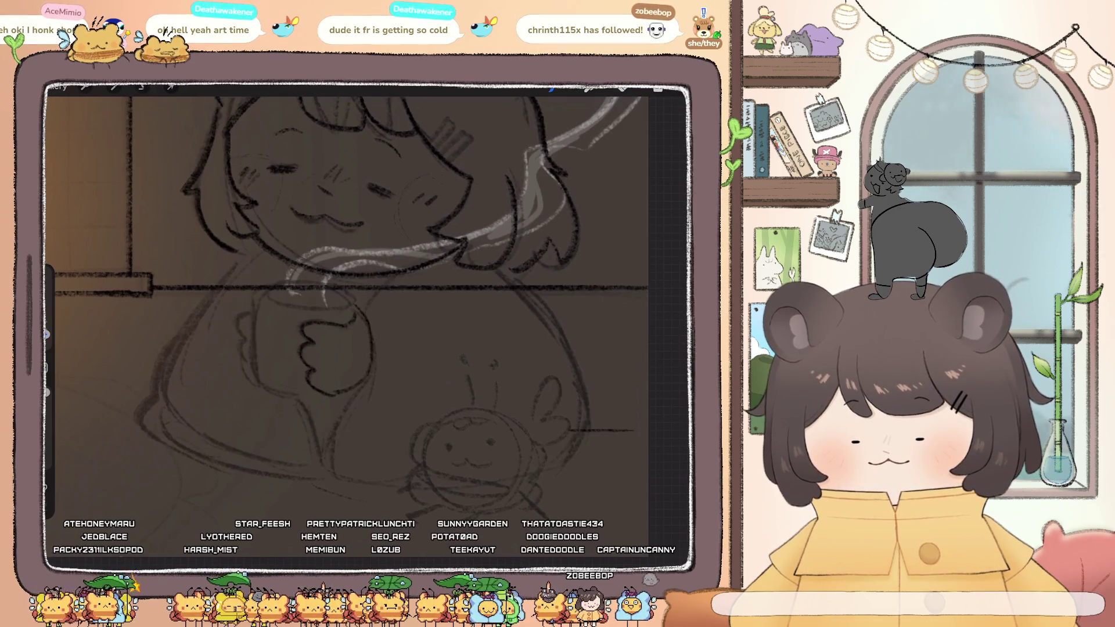
key("ctrl+z")
left_click_drag(250, 315, 249, 380)
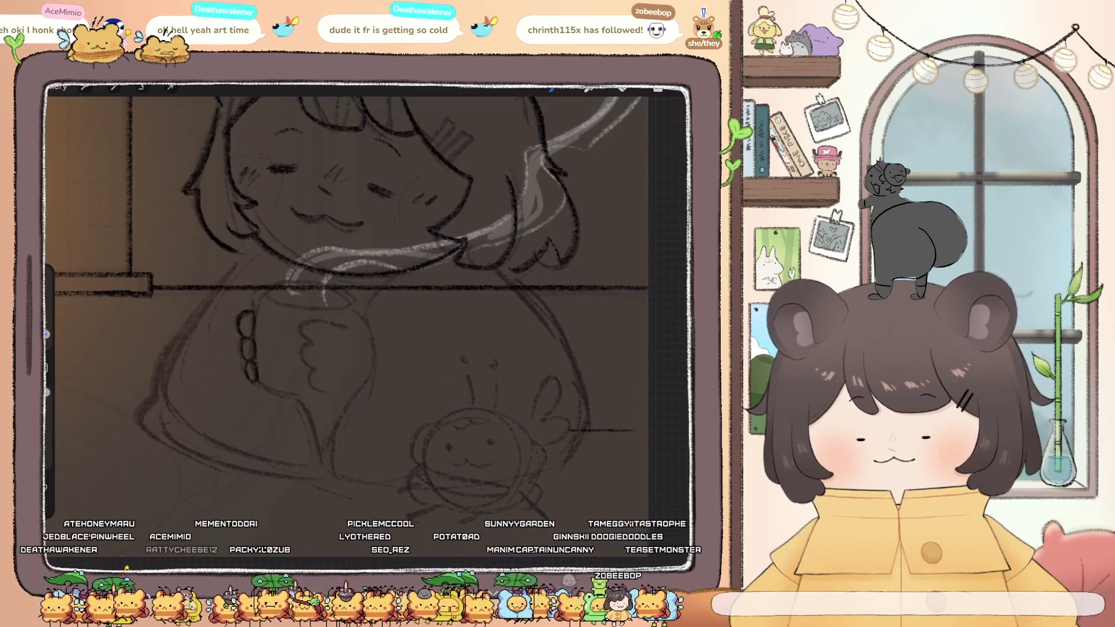
Ink rounded fingers curling around the cup's right side
left_click_drag(317, 319, 318, 386)
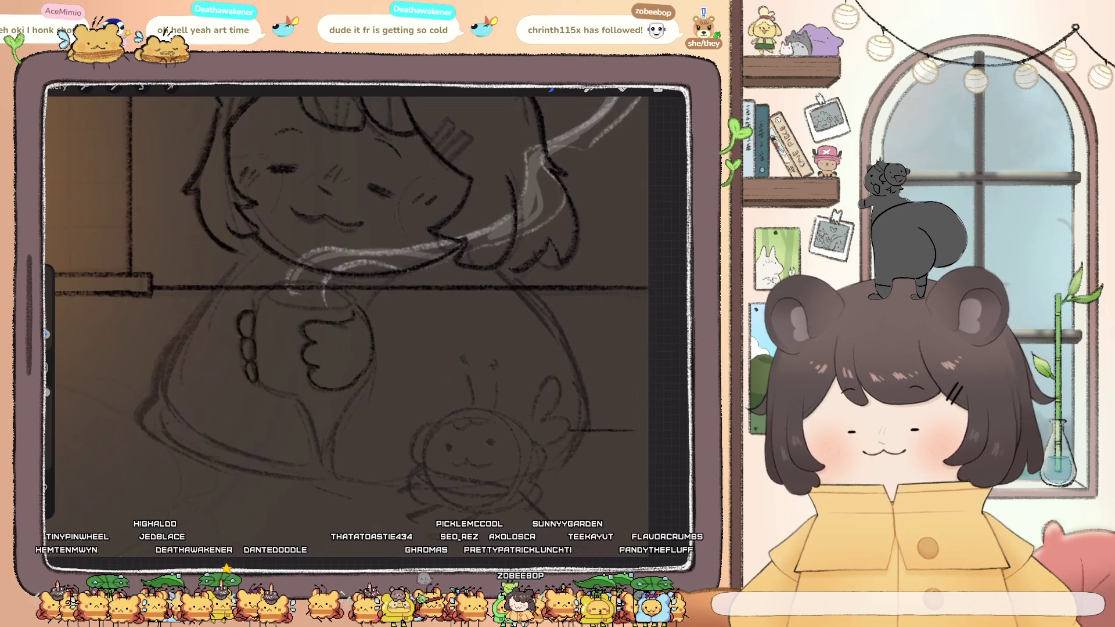
scroll(348, 290, "down", 3)
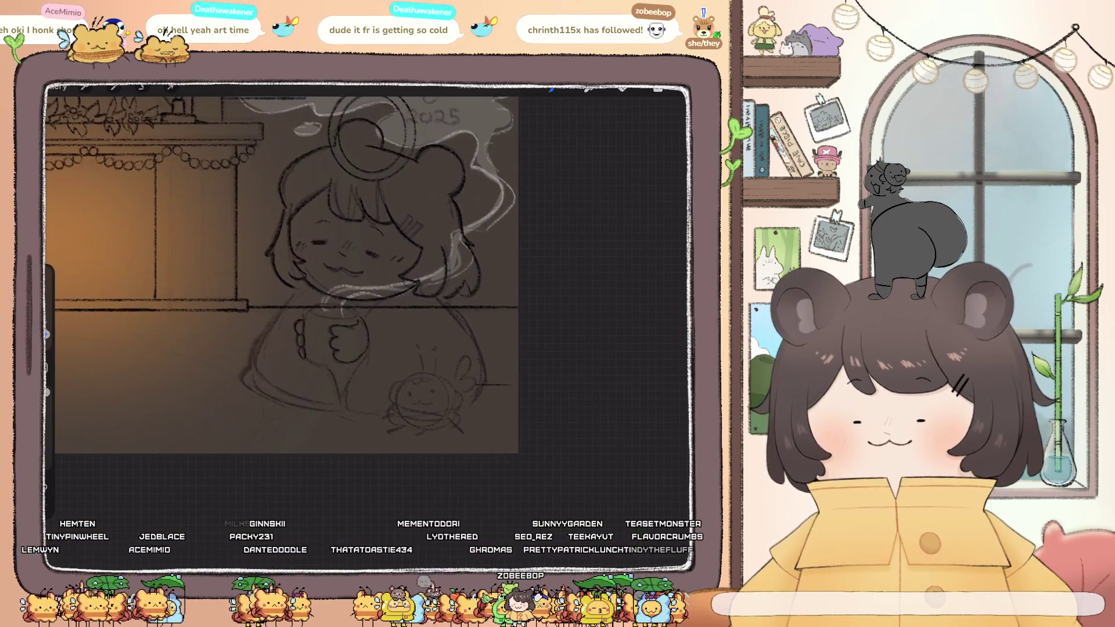
scroll(307, 285, "up", 3)
key("ctrl+z")
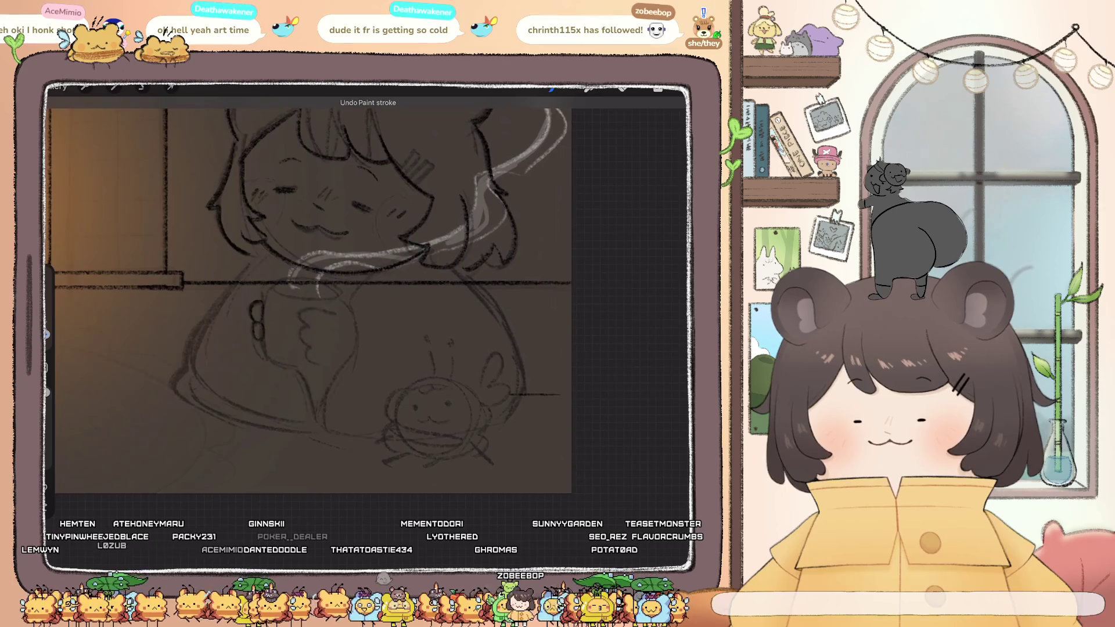
scroll(349, 290, "up", 2)
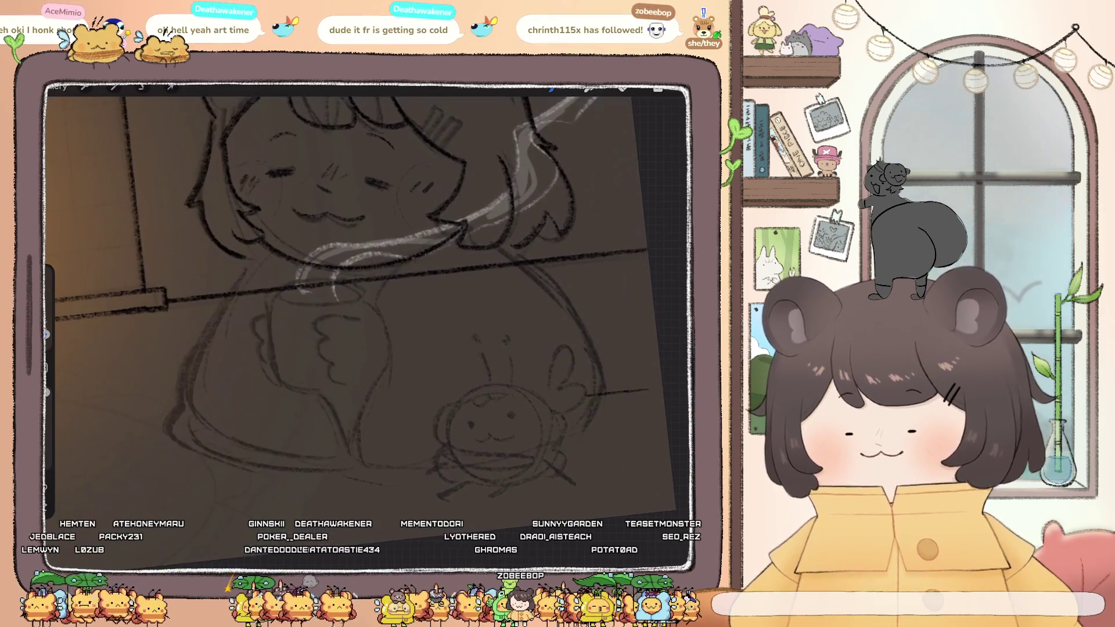
scroll(366, 296, "up", 1)
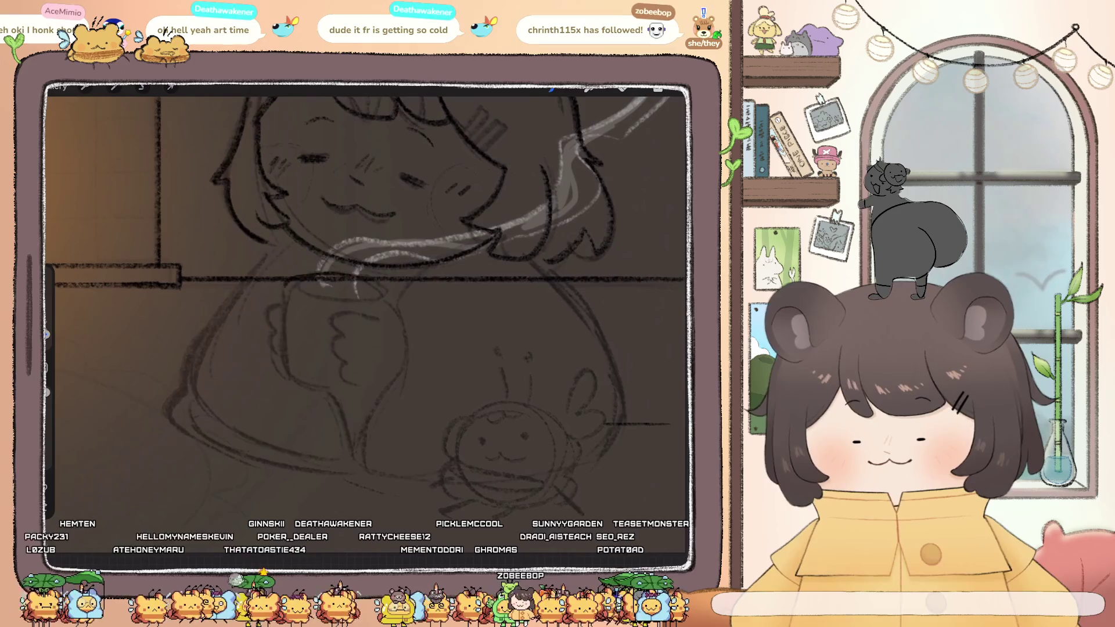
Ink the mug's oval rim, left and right sides, bottom and handle
left_click_drag(291, 283, 288, 293)
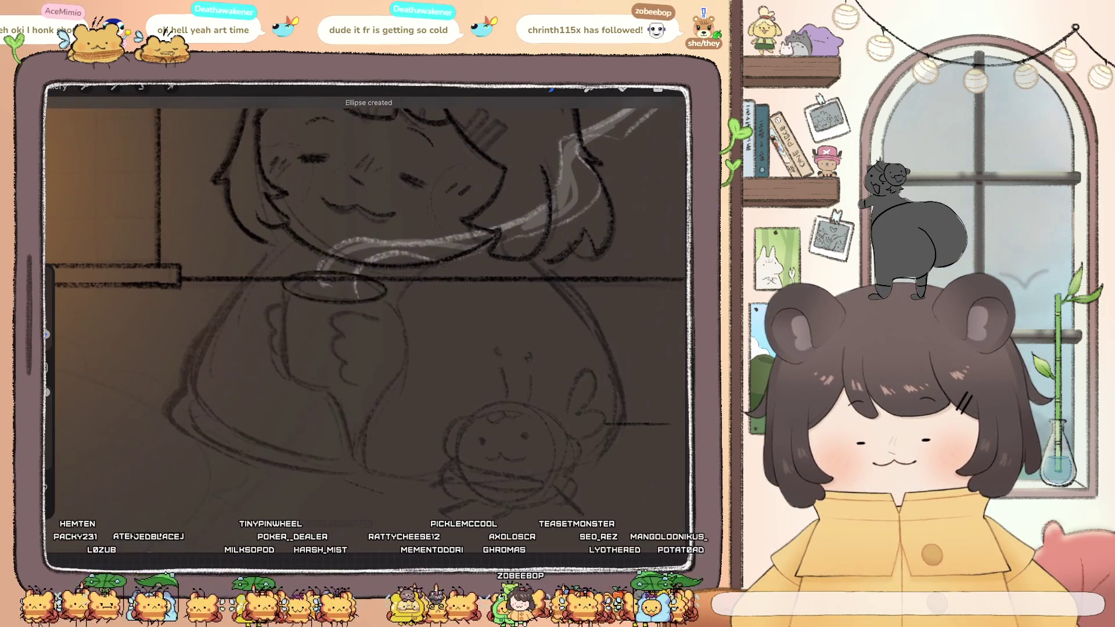
mouse_move(285, 285)
left_mouse_down()
mouse_move(285, 371)
mouse_move(361, 389)
left_mouse_up()
left_click_drag(385, 292, 384, 364)
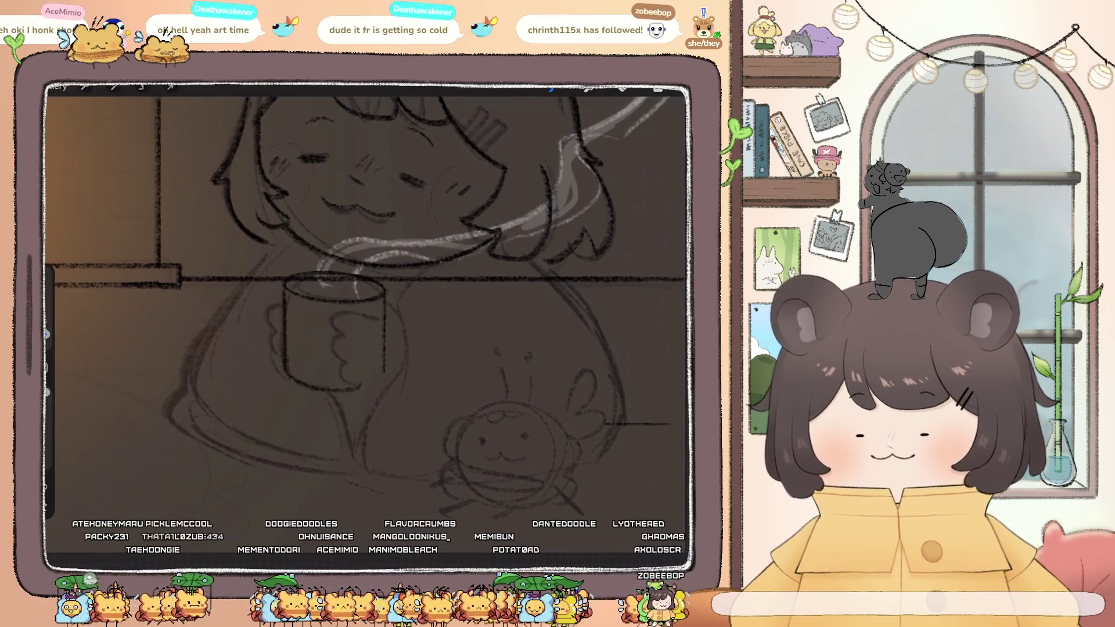
left_click_drag(360, 385, 384, 373)
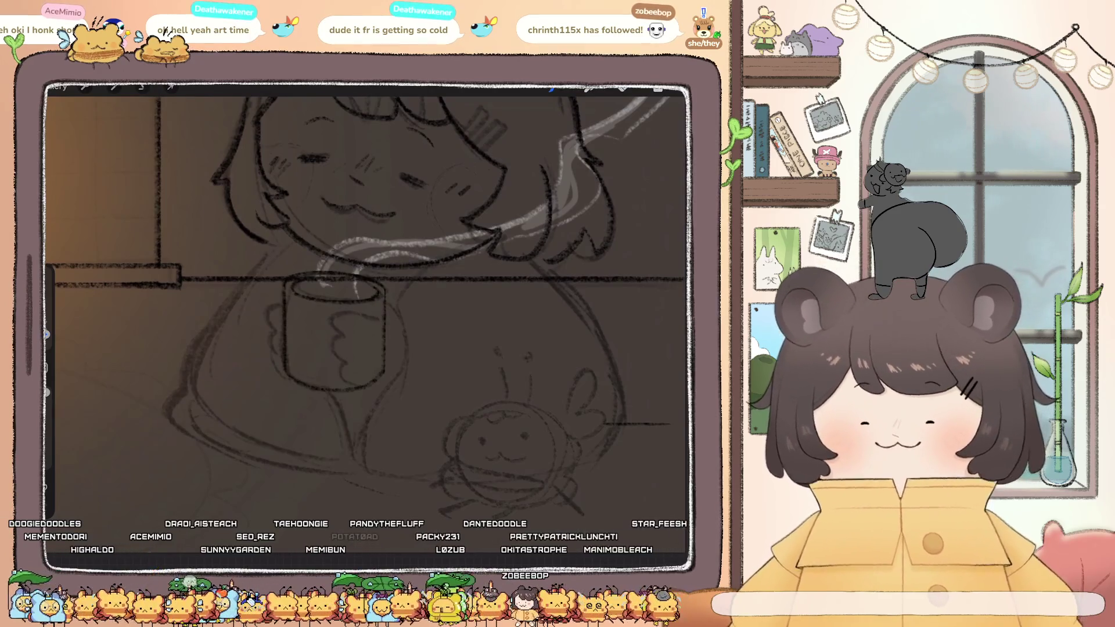
scroll(368, 299, "up", 2)
scroll(368, 299, "up", 1)
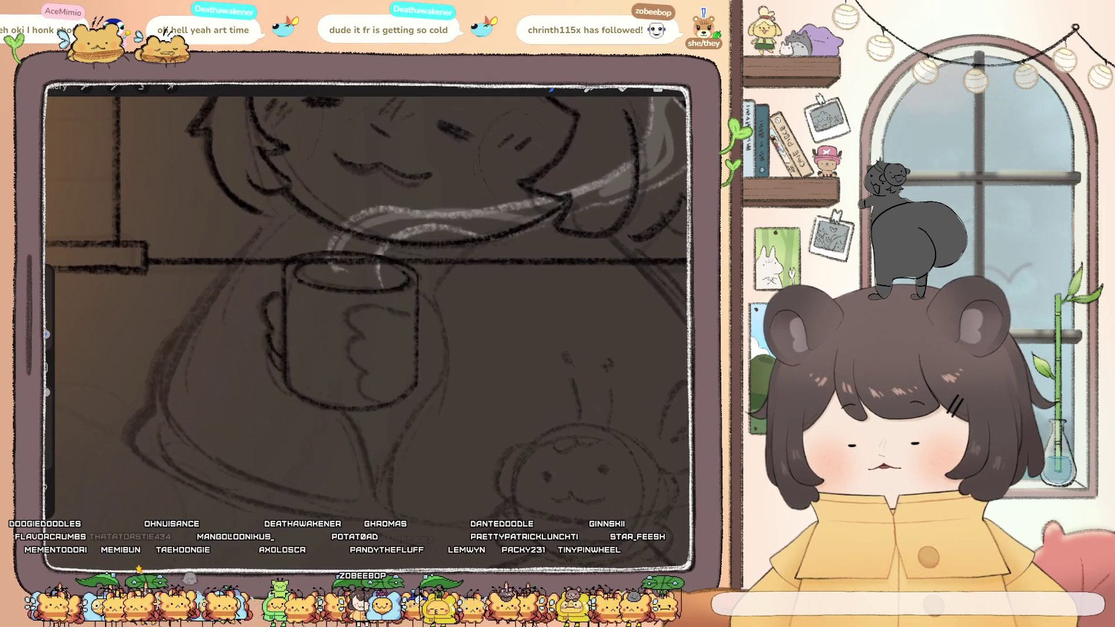
left_click_drag(273, 328, 280, 370)
scroll(366, 302, "down", 3)
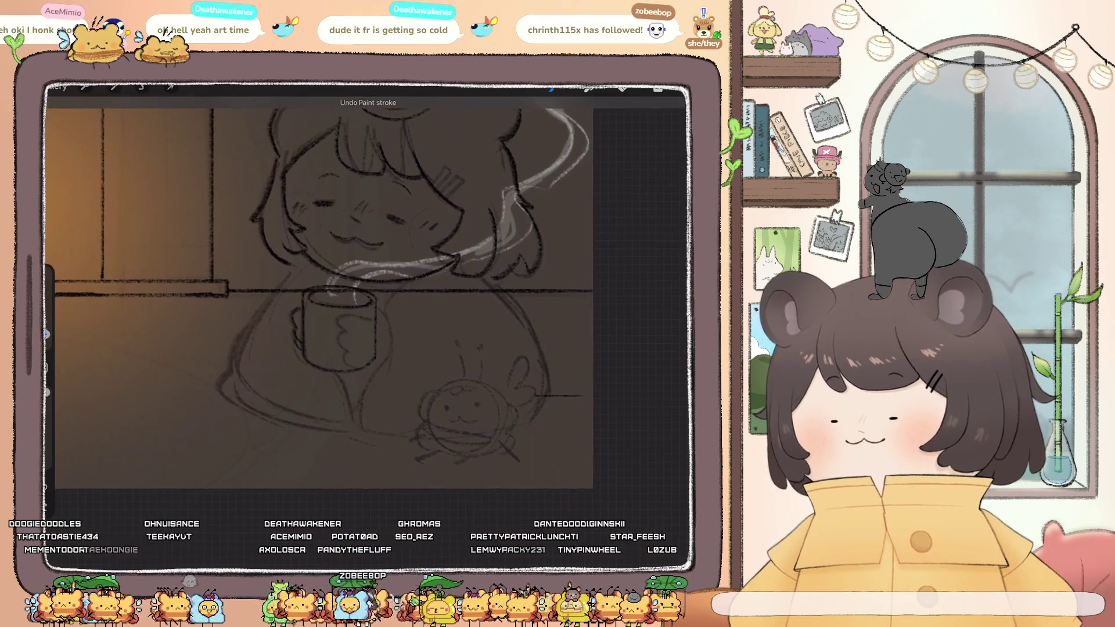
scroll(366, 302, "up", 2)
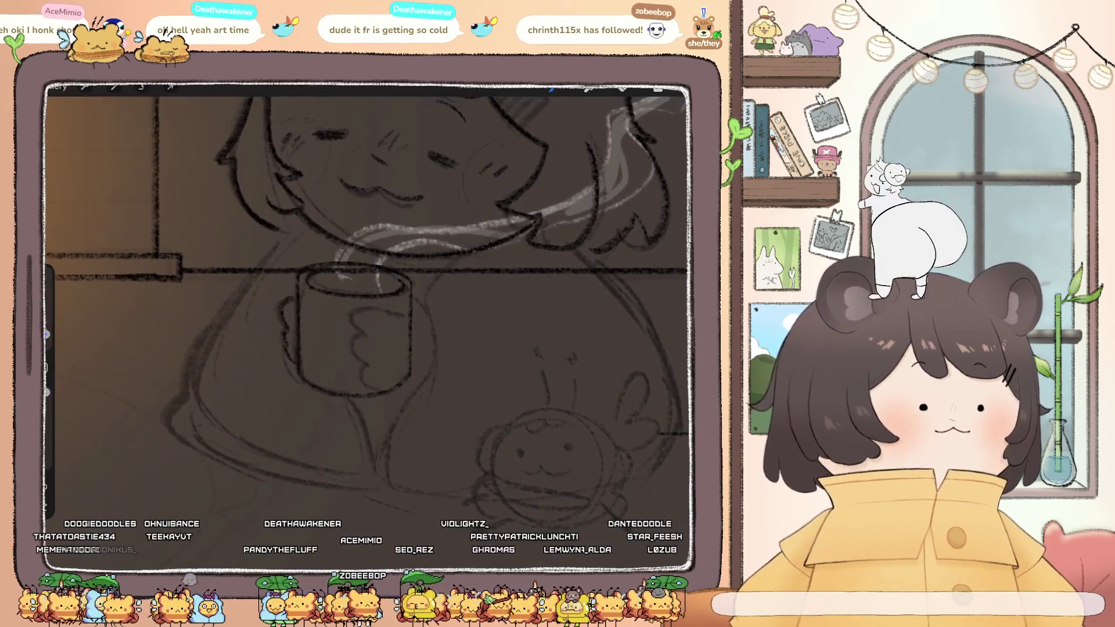